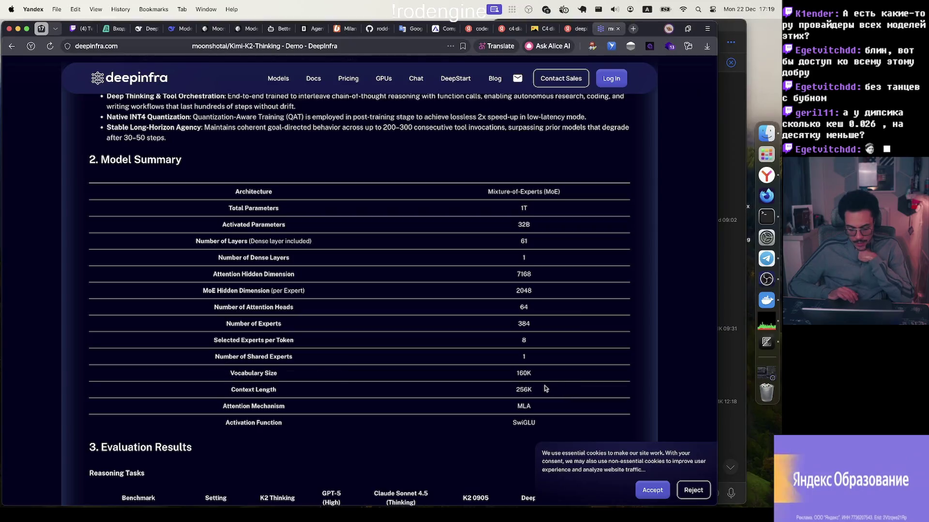
Glance at the code editor and terminal workspace, then return to the DeepInfra model page.
scroll(369, 186, up, 15)
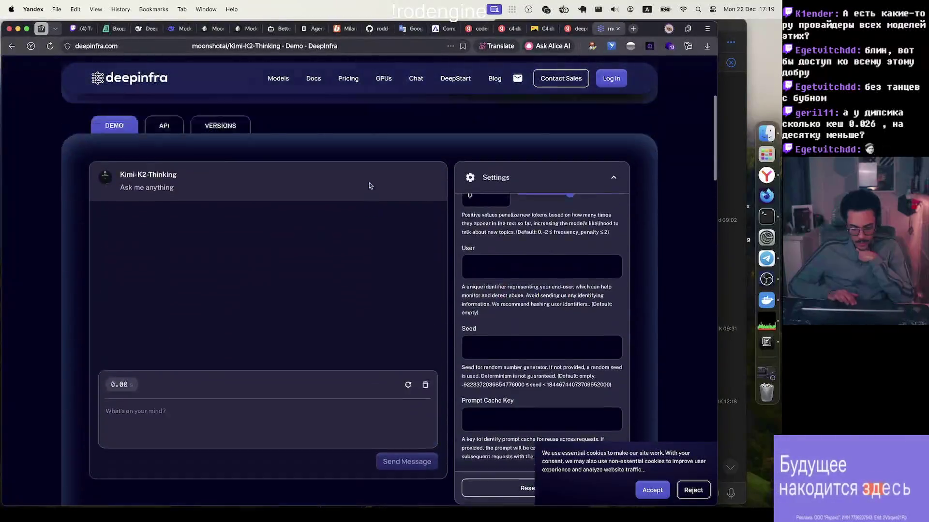
scroll(369, 186, up, 5)
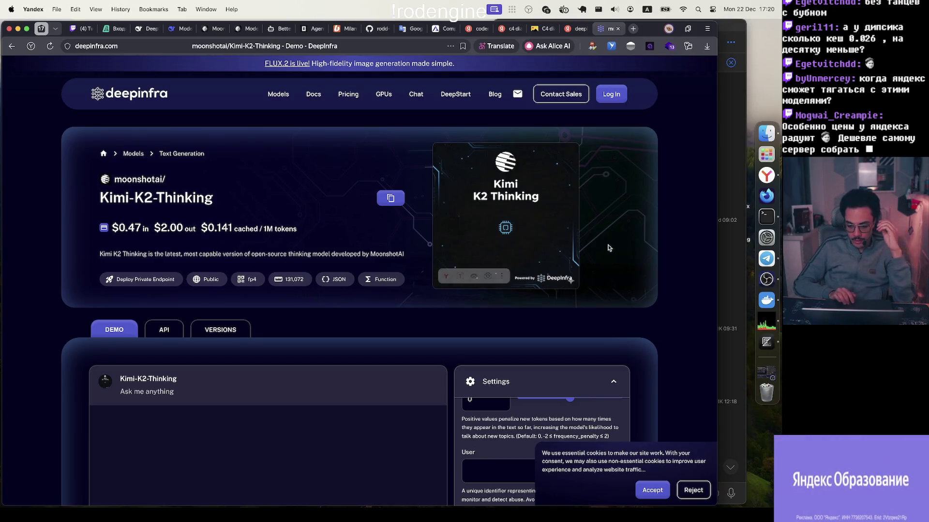
scroll(686, 175, down, 5)
scroll(686, 175, up, 5)
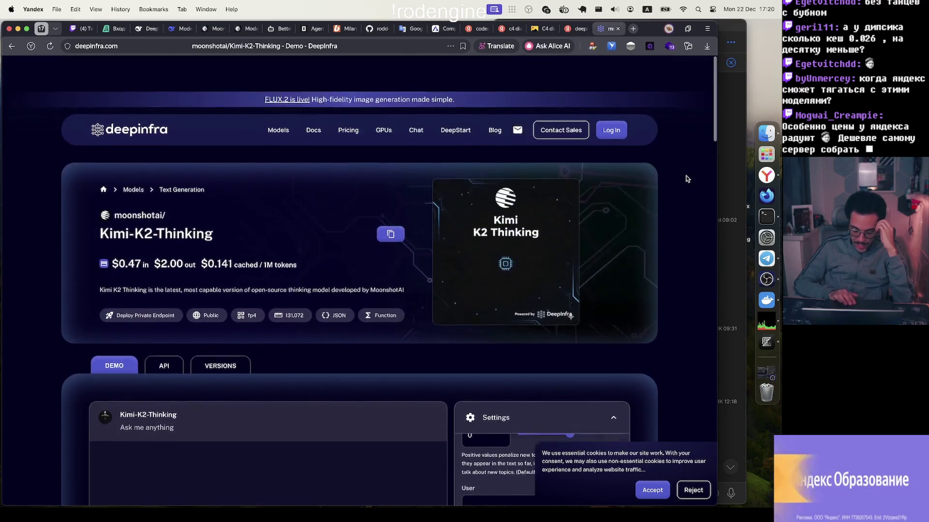
key(ctrl+Right)
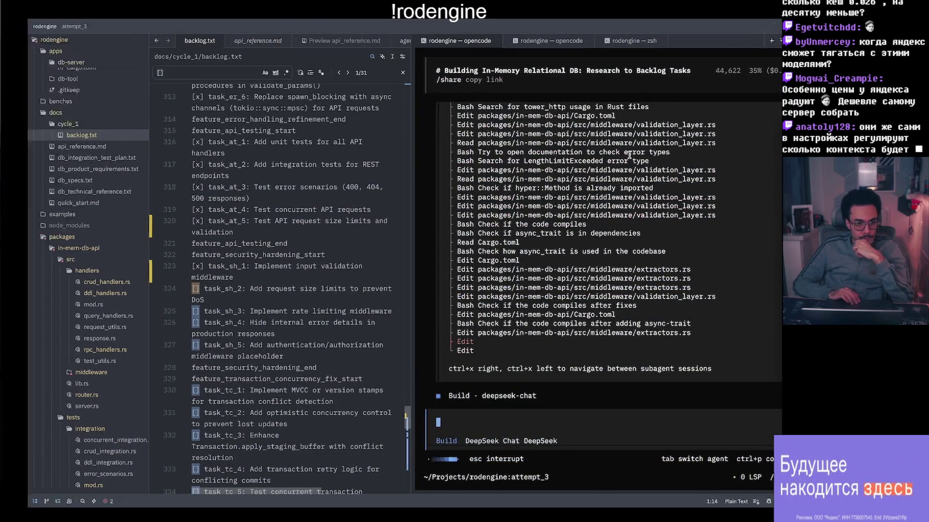
key(ctrl+Left)
key(ctrl+Right)
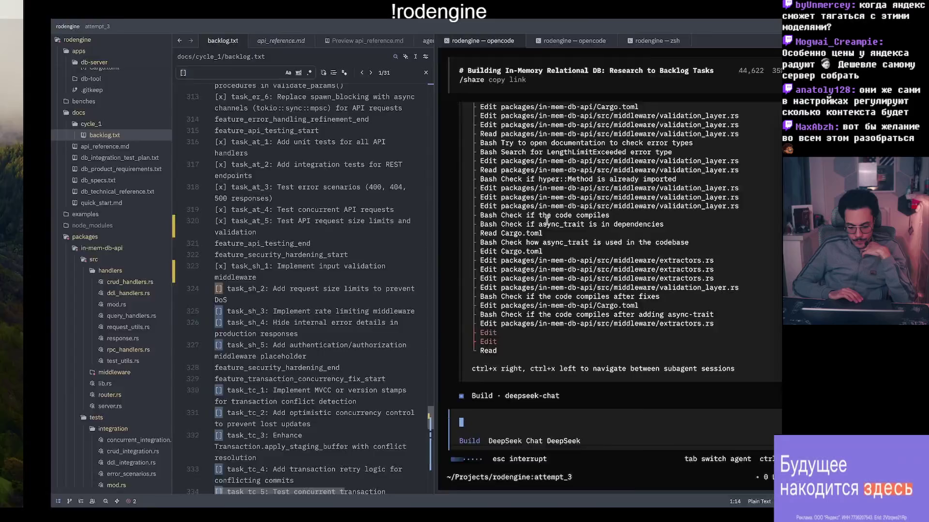
key(ctrl+Left)
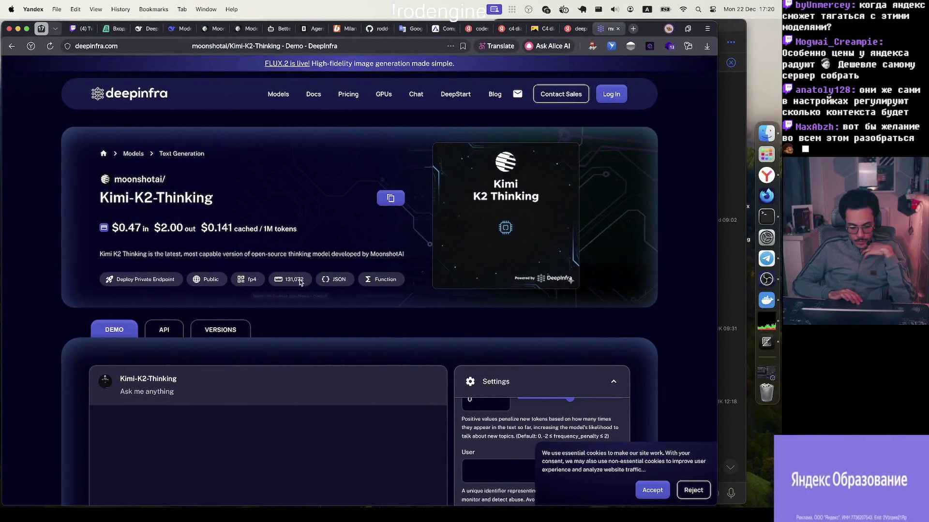
Log in to DeepInfra with GitHub, accept cookies, and choose personal use.
scroll(293, 338, down, 15)
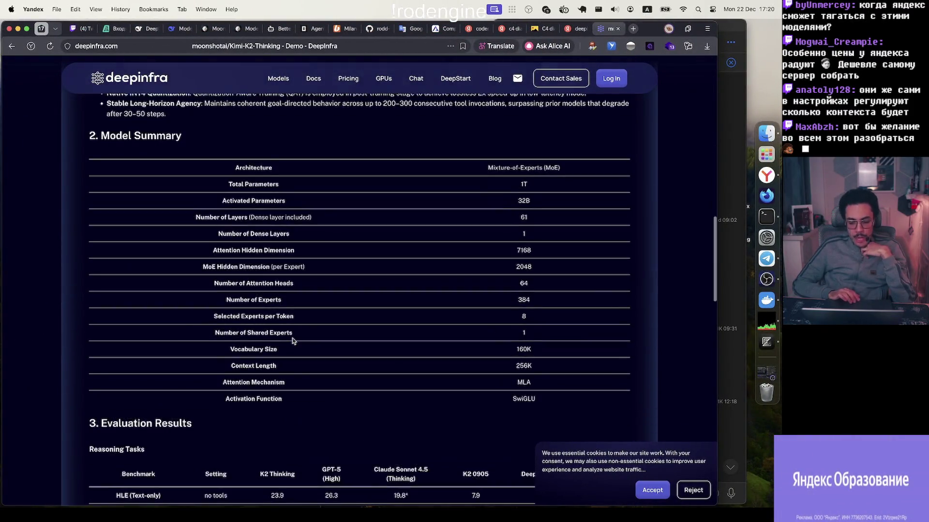
scroll(292, 341, down, 10)
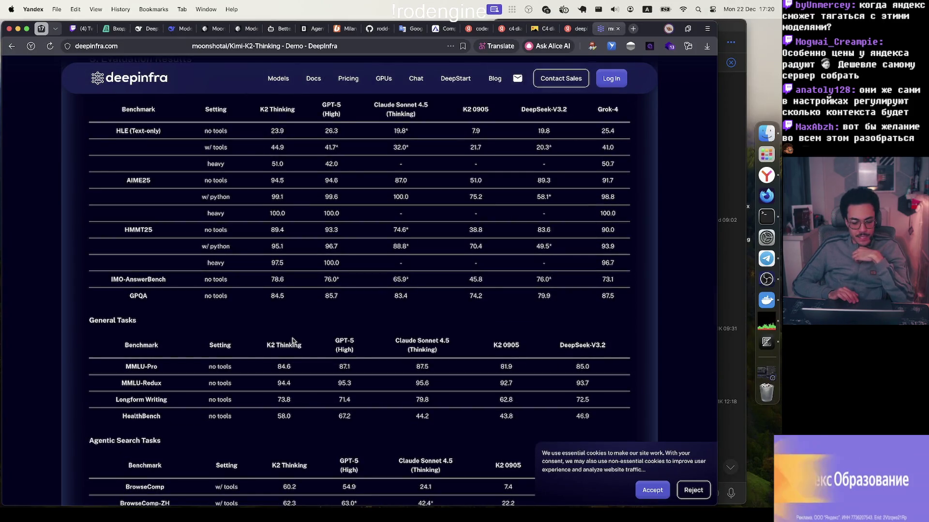
scroll(292, 341, down, 15)
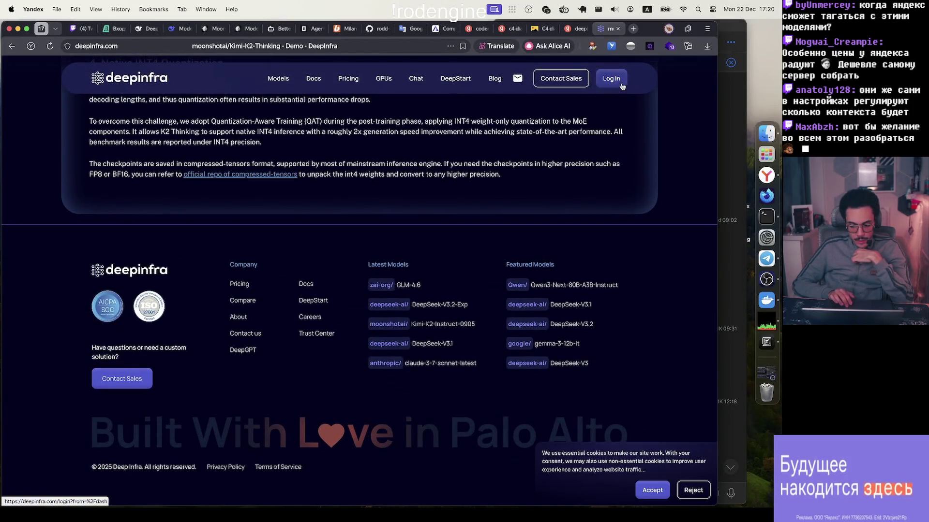
click(622, 86)
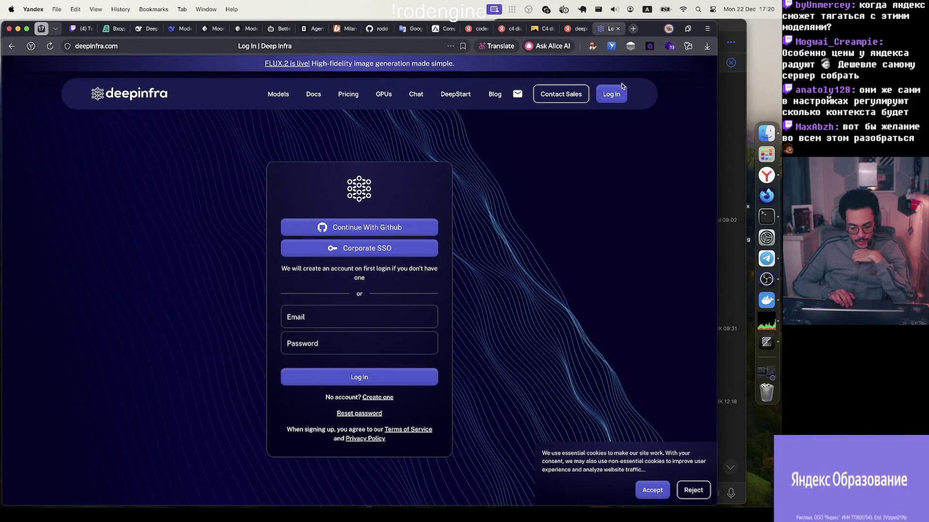
click(402, 233)
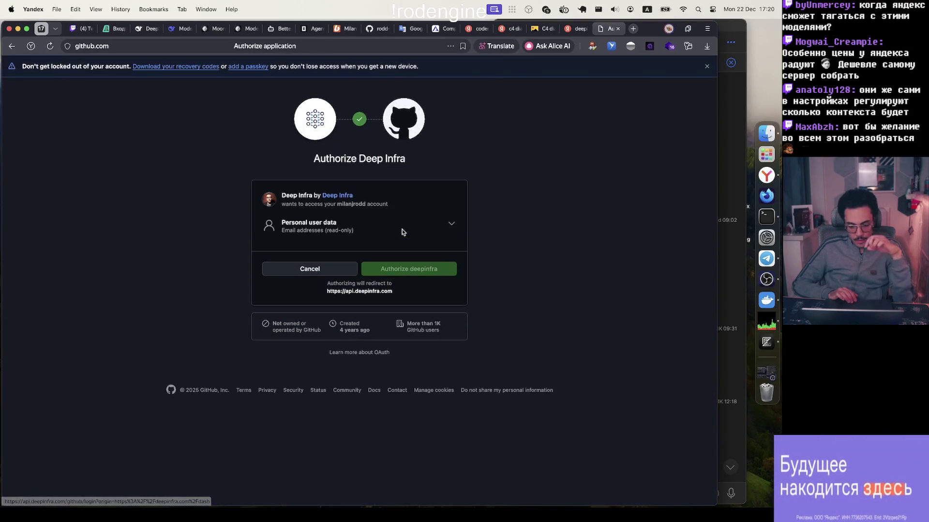
click(404, 270)
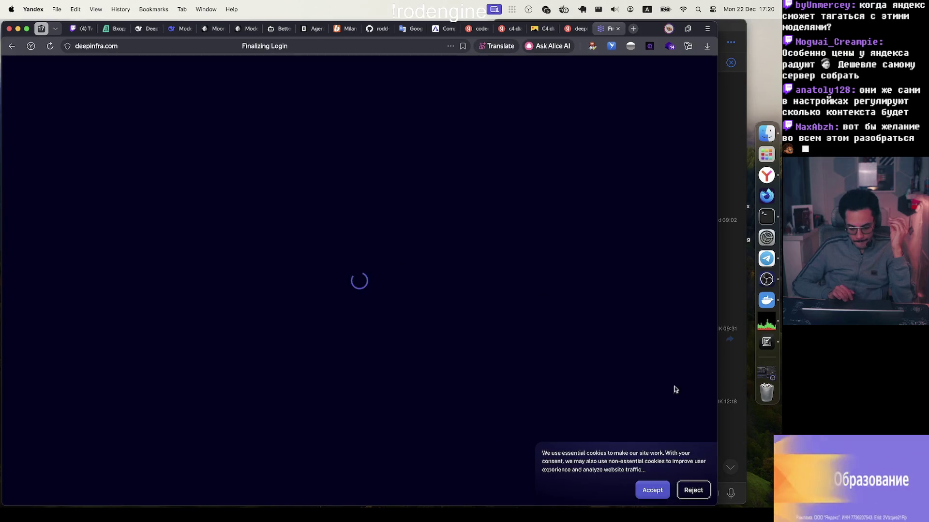
click(656, 494)
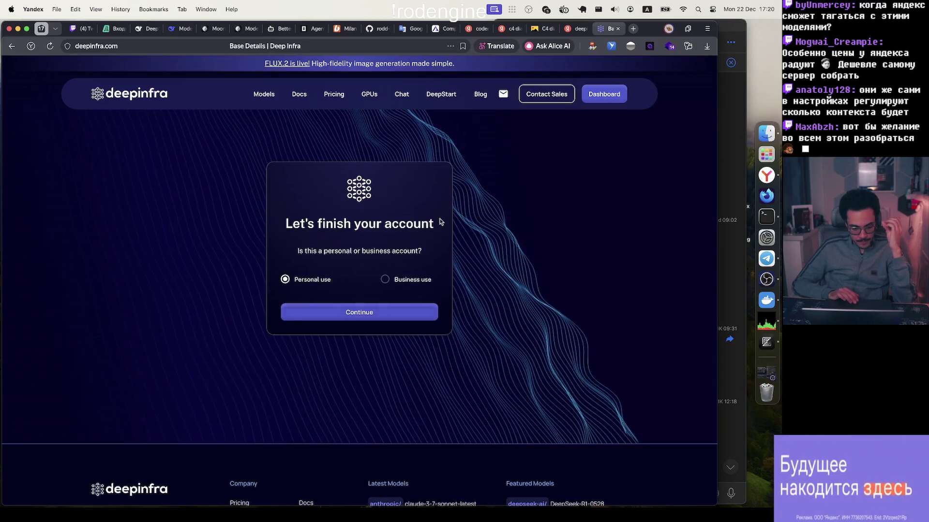
click(371, 315)
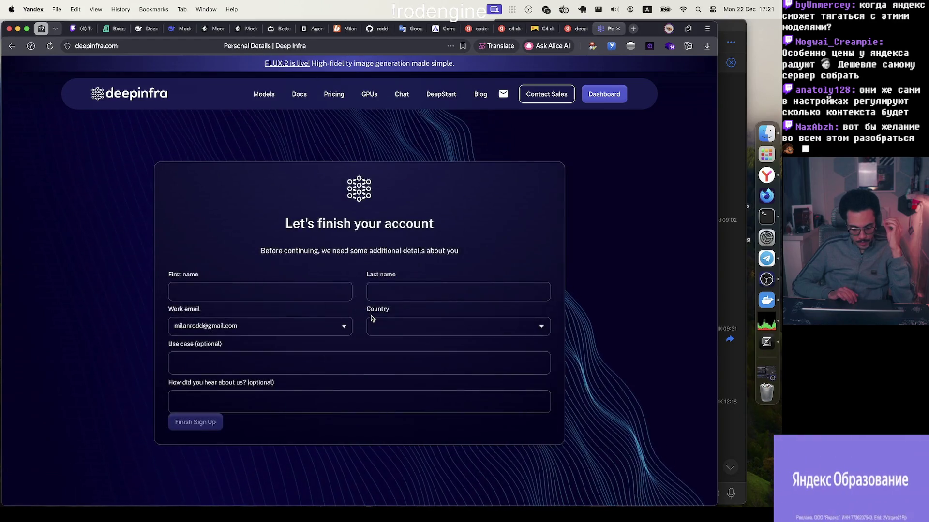
Enter the user's first and last name in the DeepInfra sign-up form.
click(301, 289)
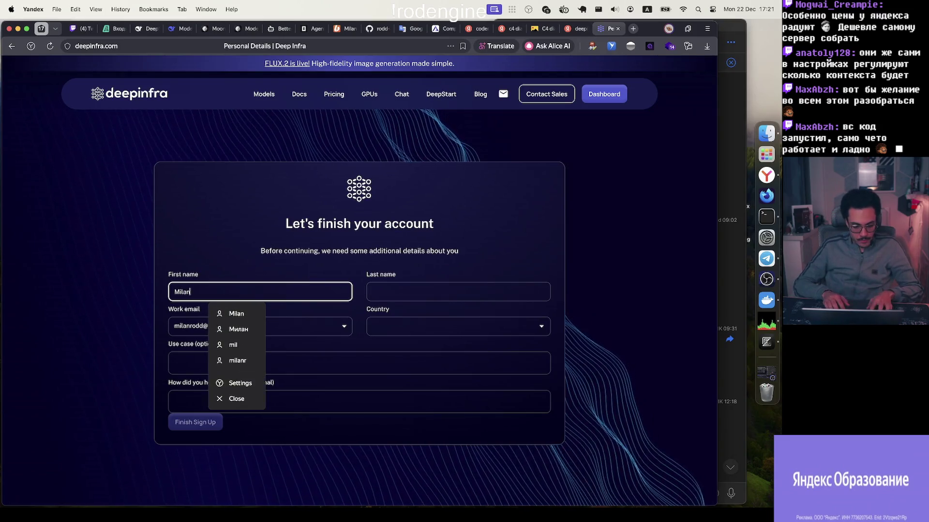
key(Tab)
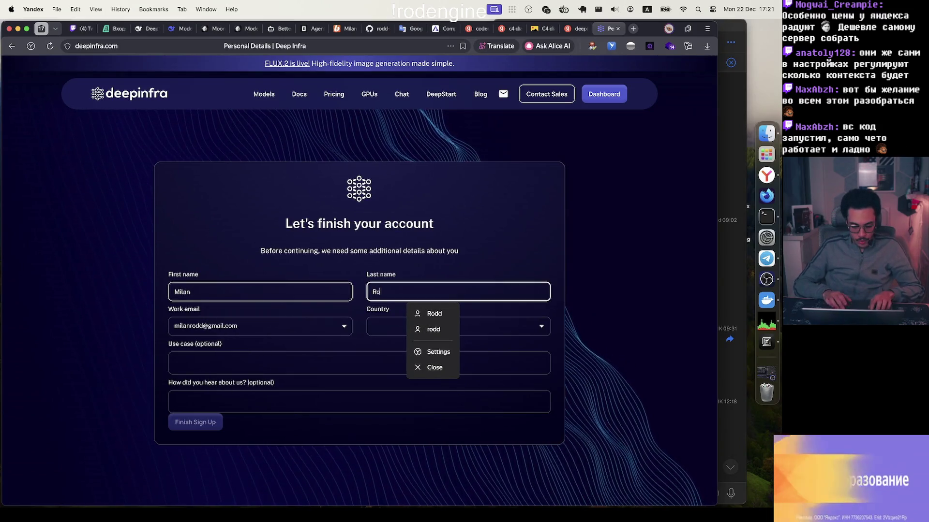
Set the country to Kazakhstan and submit the sign-up details.
click(382, 325)
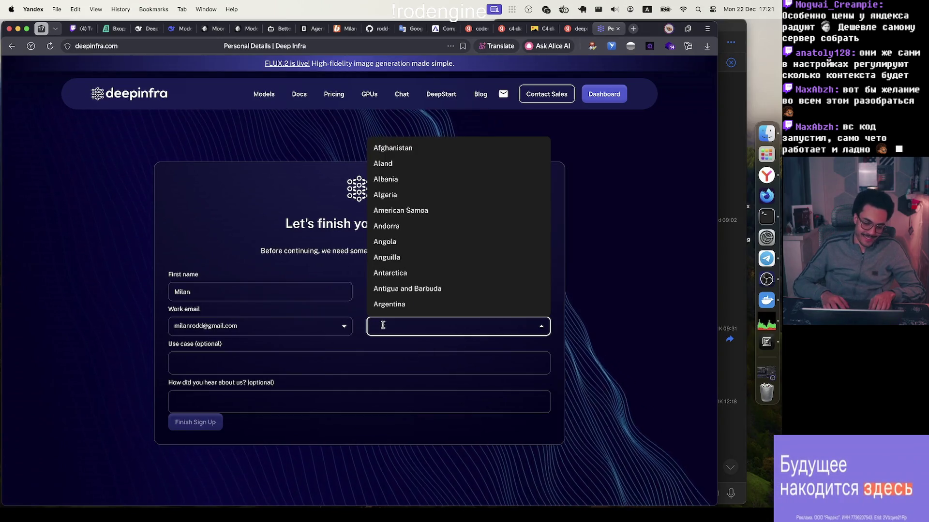
text(kz)
key(BackSpace)
key(BackSpace)
text(Kaz)
key(Return)
click(299, 362)
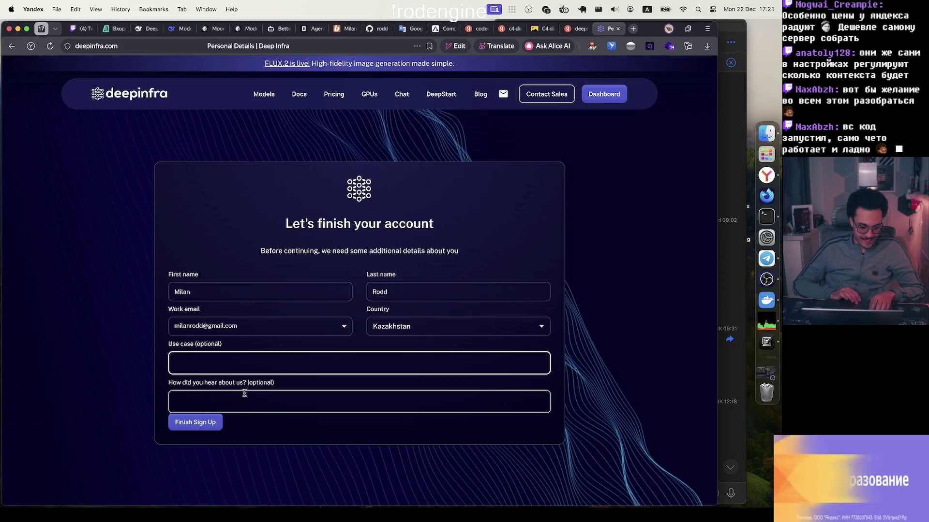
click(210, 418)
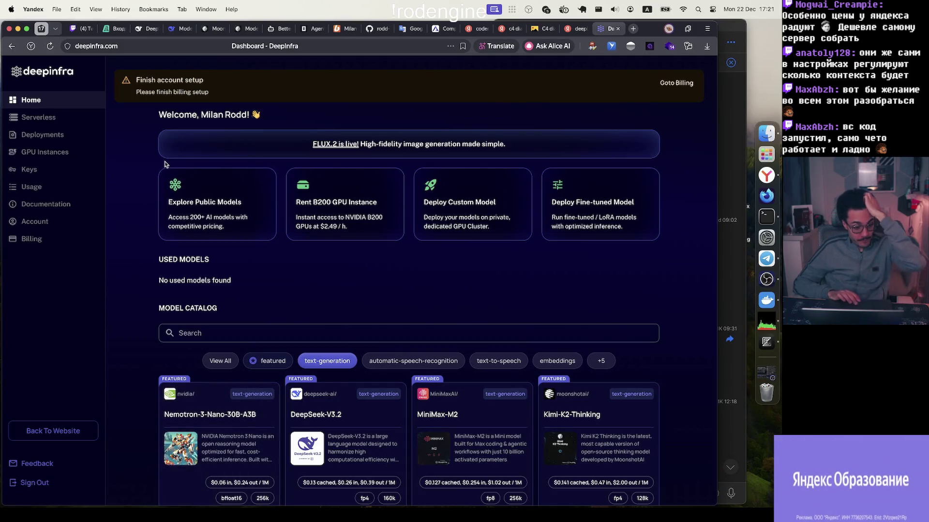
Look through Serverless and Deployments, then open Billing showing the $0.00 balance.
click(40, 118)
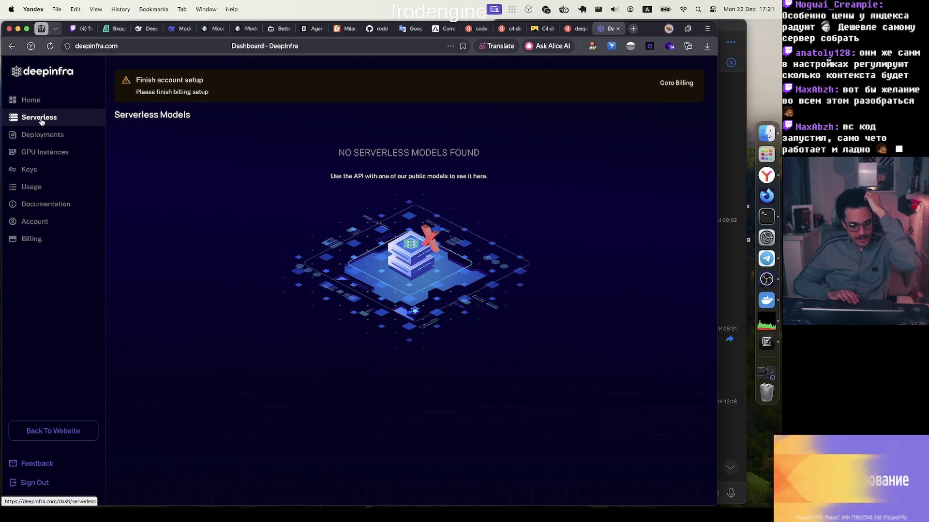
click(73, 141)
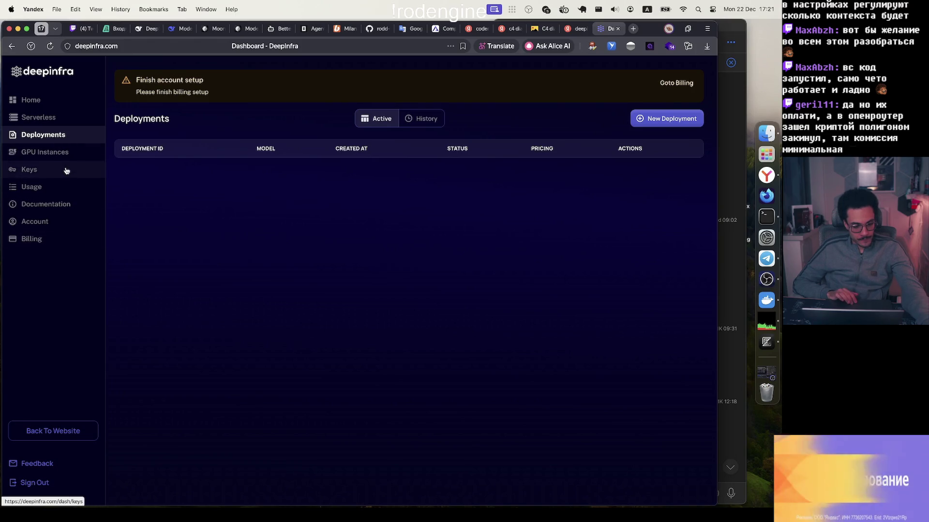
click(55, 243)
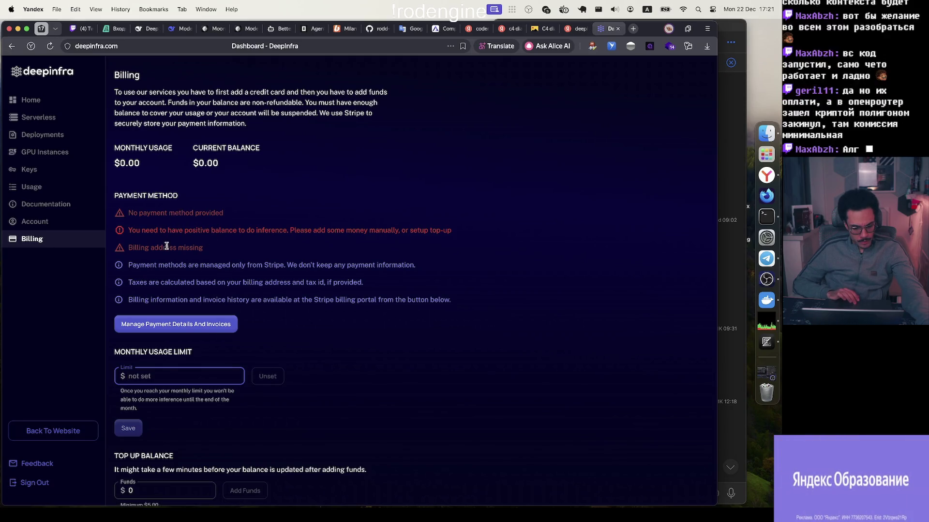
Open DeepInfra's Stripe billing portal, then switch to the Zed workspace to check the agent.
scroll(224, 324, down, 3)
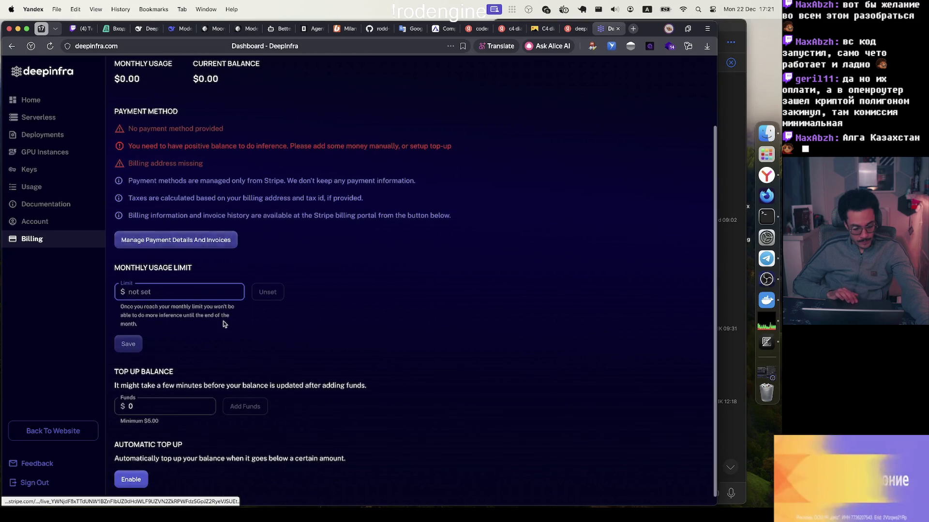
scroll(224, 324, down, 1)
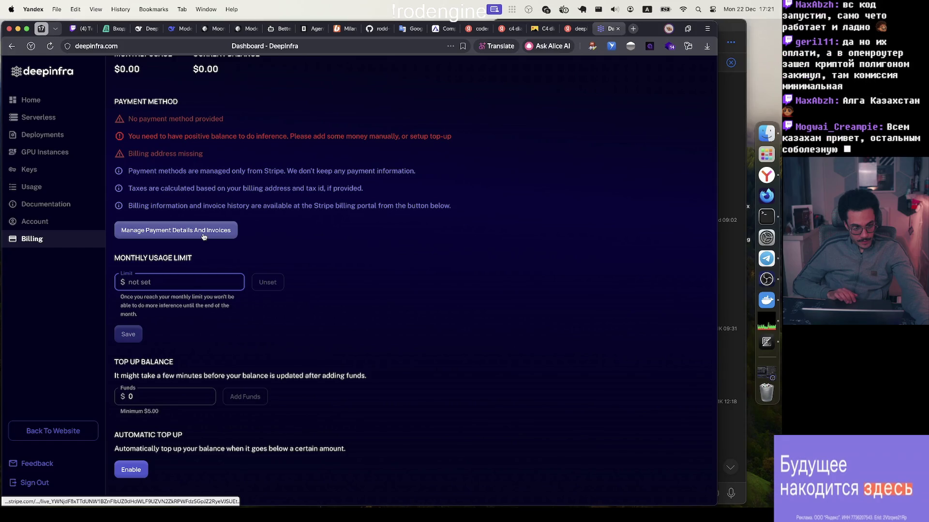
scroll(204, 237, up, 2)
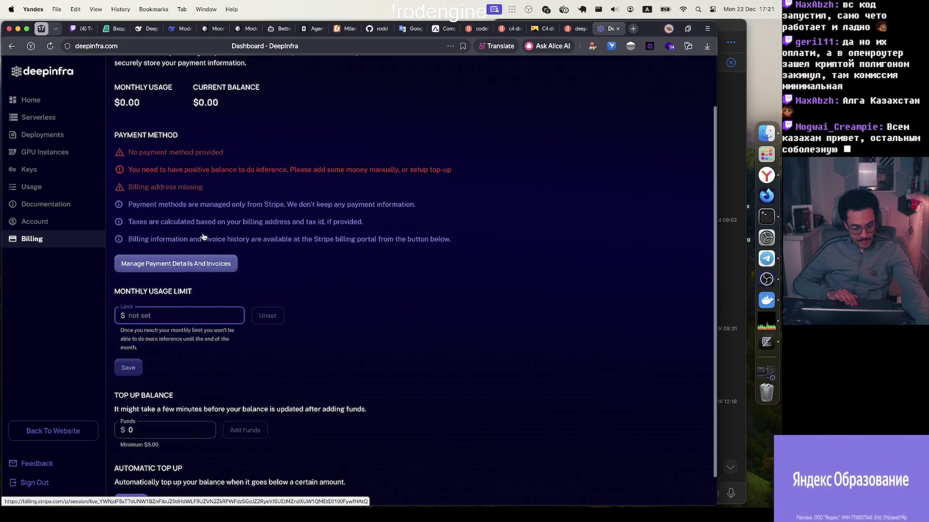
scroll(203, 236, up, 3)
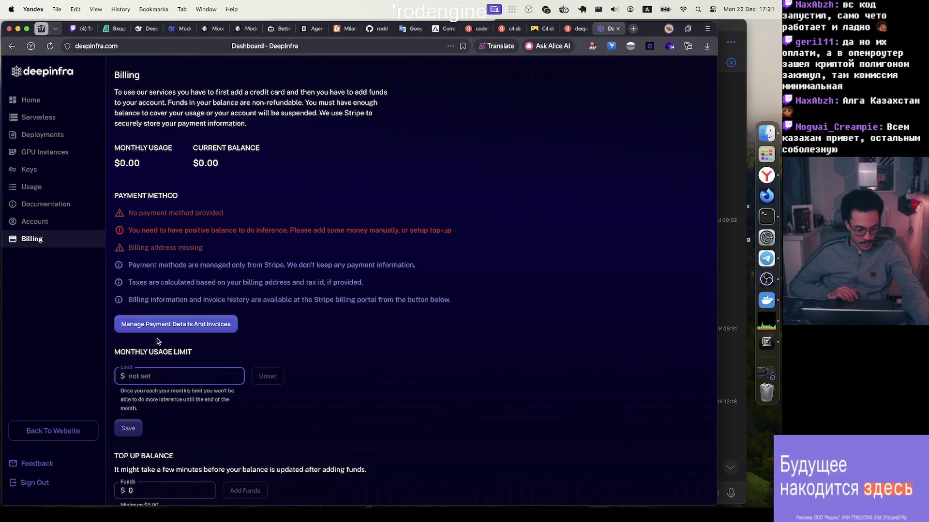
click(185, 329)
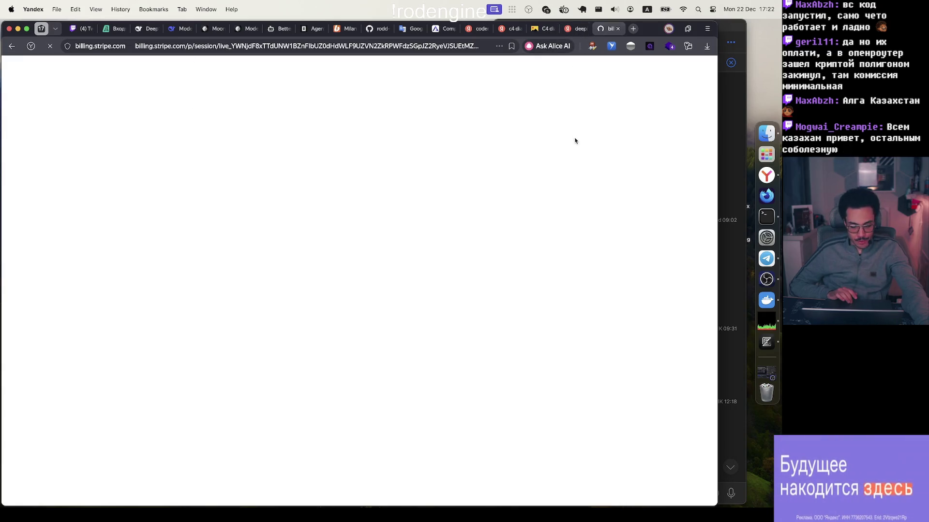
mouse_move(574, 34)
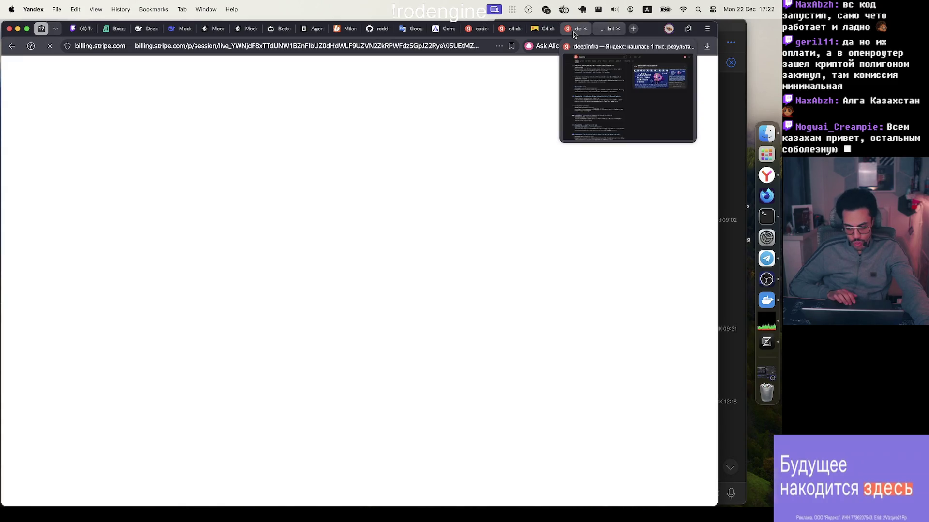
key(super+Tab)
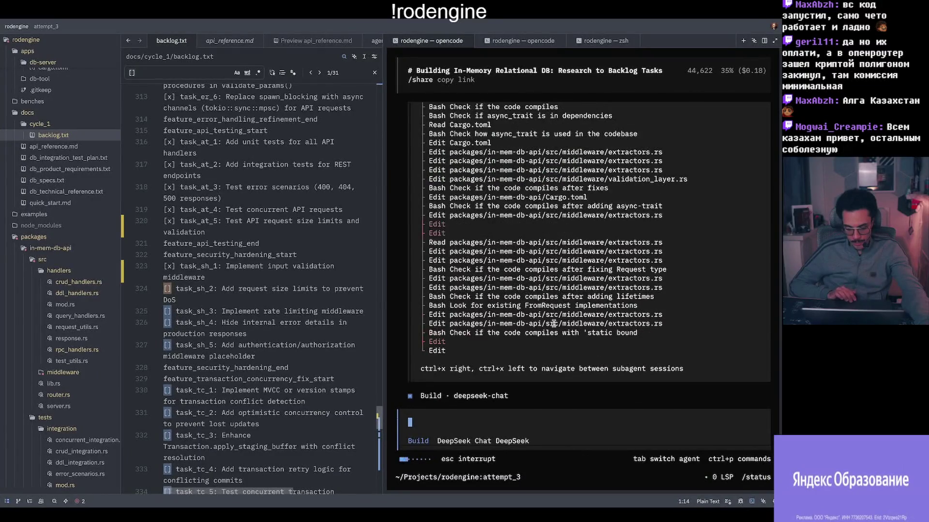
Close the DeepInfra Stripe billing tab, check Zed, and return to the C4 diagram tab.
key(super+Tab)
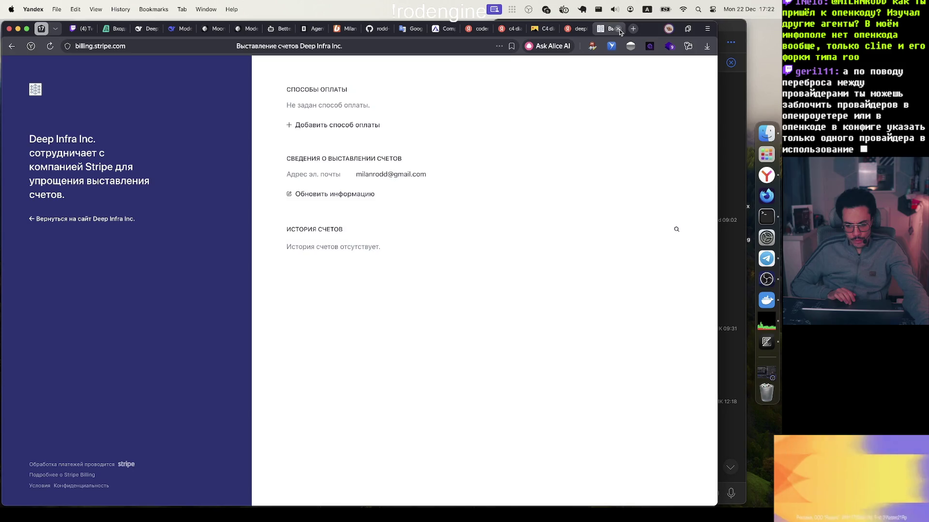
click(619, 30)
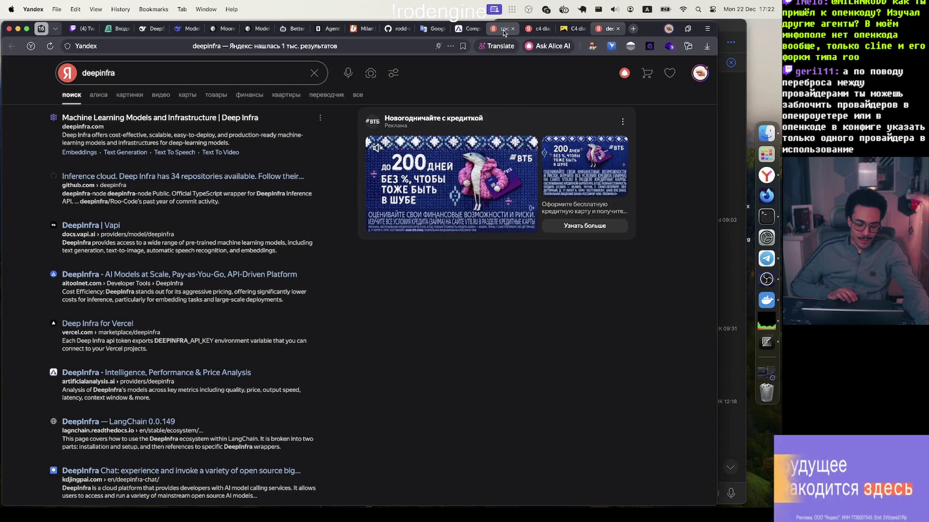
key(ctrl+Right)
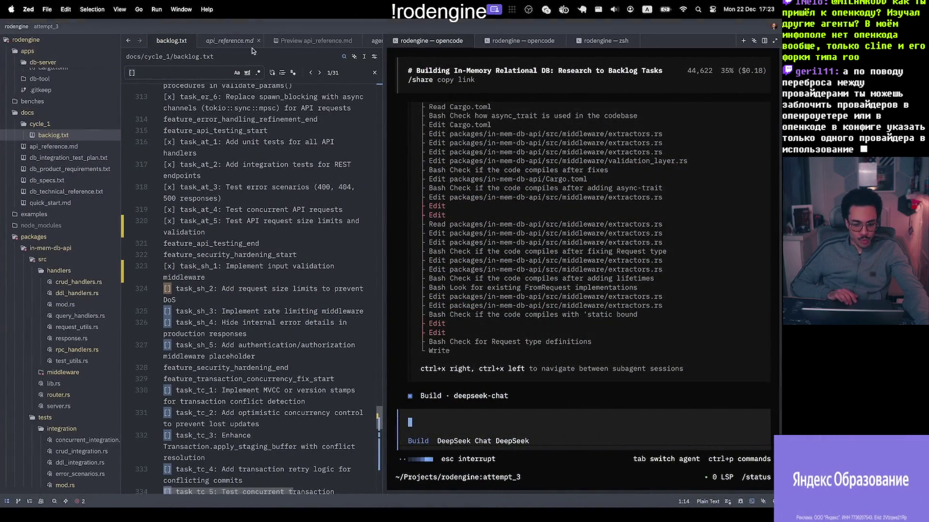
key(ctrl+Left)
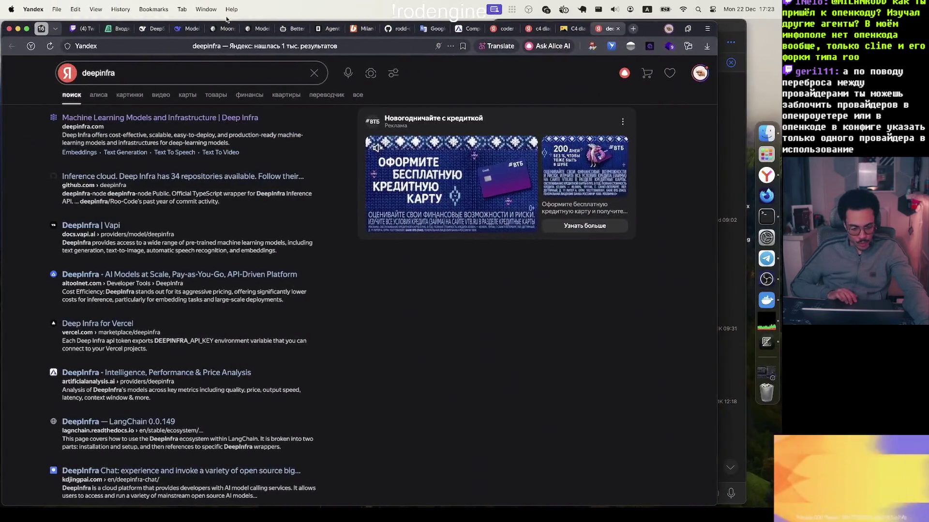
key(ctrl+shift+Tab)
key(ctrl+shift+Tab)
Close the leftover search, comparison, Google and rodengine GitHub tabs, landing on Moonshot pricing.
key(ctrl+w)
click(559, 29)
key(ctrl+w)
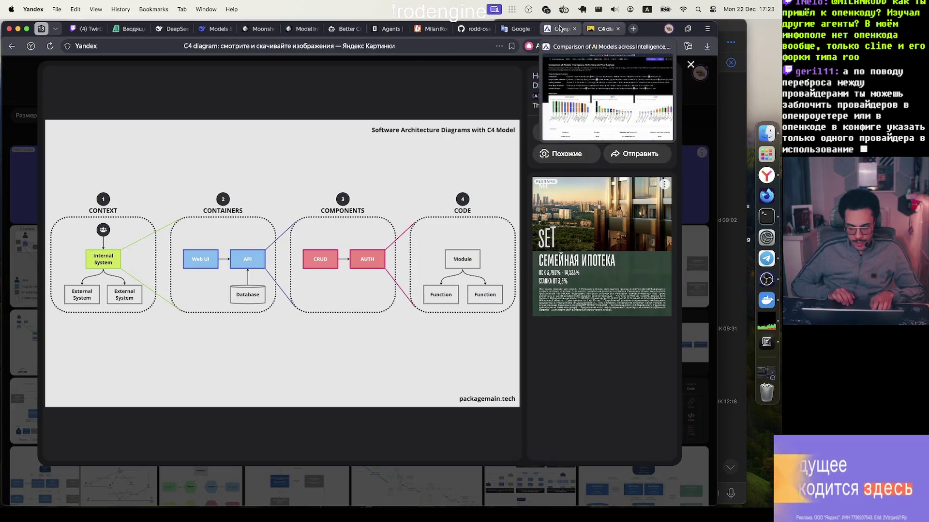
key(ctrl+shift+Tab)
key(ctrl+w)
click(545, 32)
key(ctrl+w)
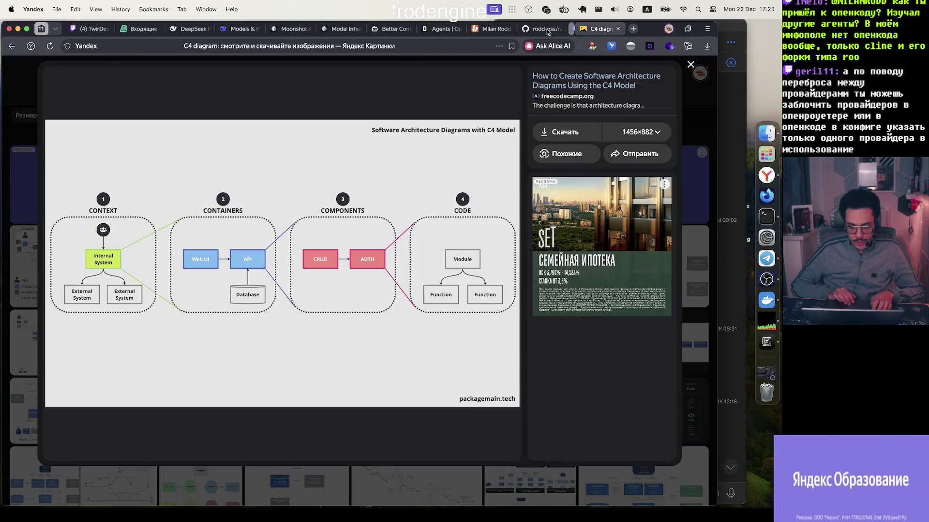
click(541, 32)
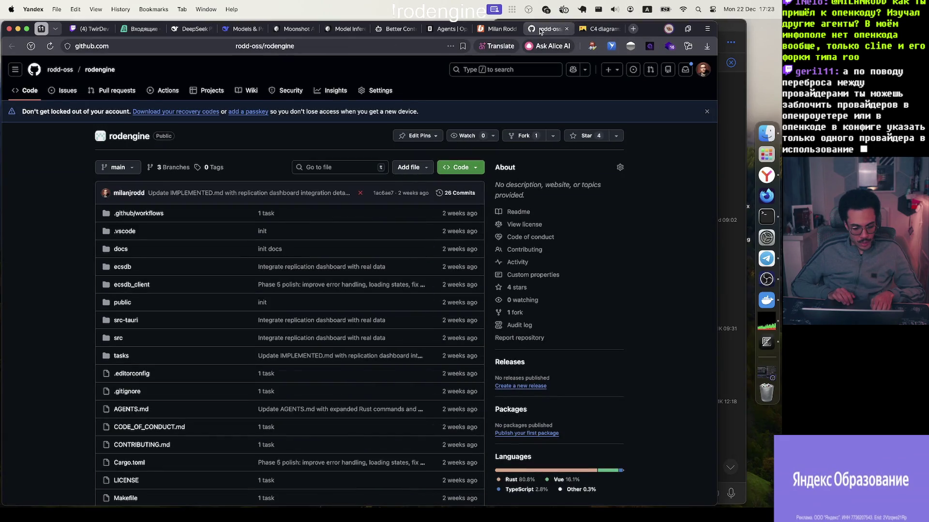
key(ctrl+w)
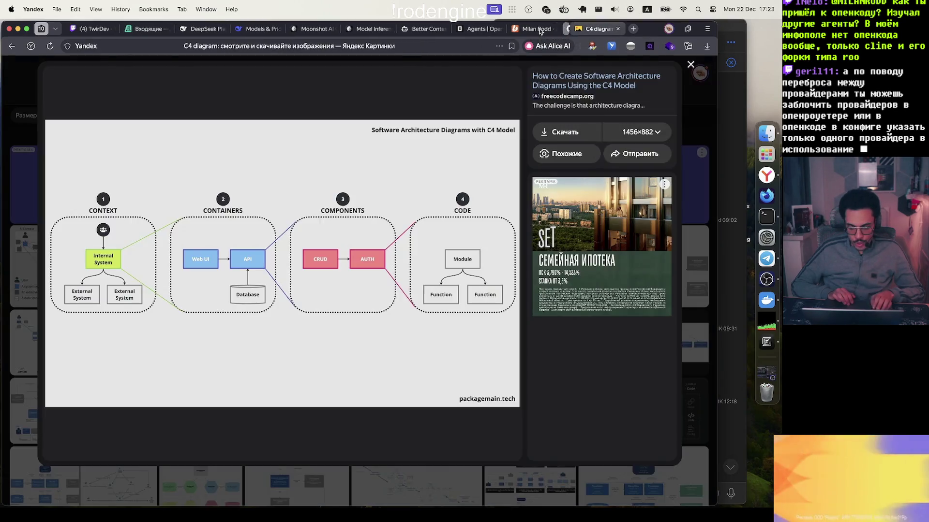
key(ctrl+shift+Tab)
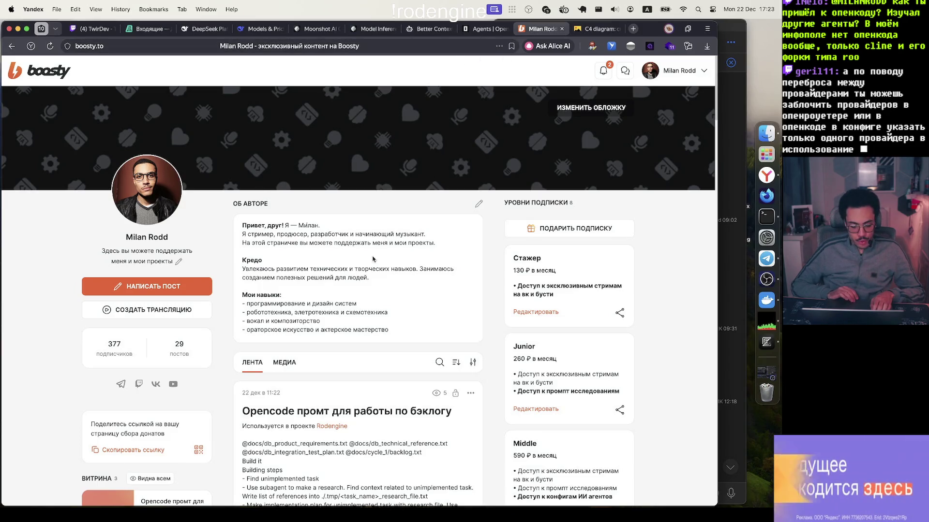
click(359, 28)
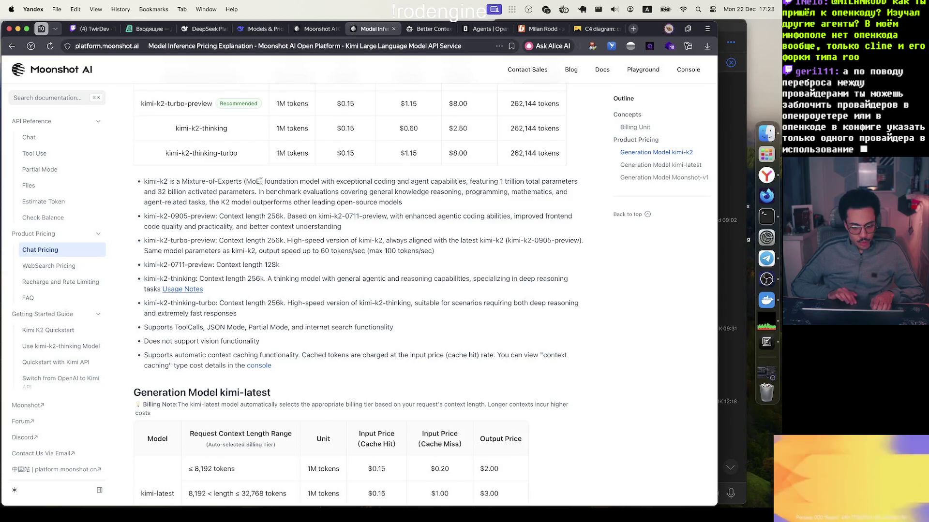
Copy 'kimi-k2-thinking-turbo' from the Moonshot pricing table and return to Zed.
scroll(259, 185, up, 4)
scroll(210, 318, up, 1)
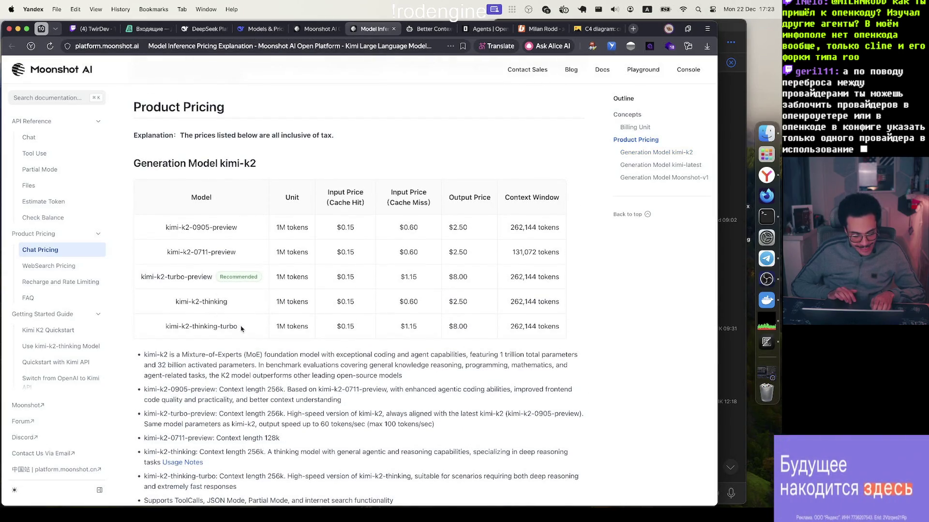
key(super+c)
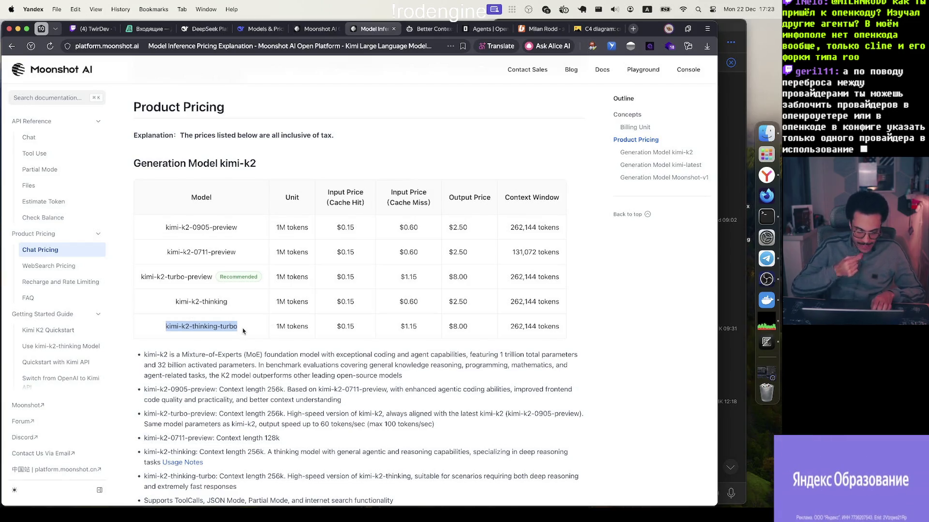
key(super+Tab)
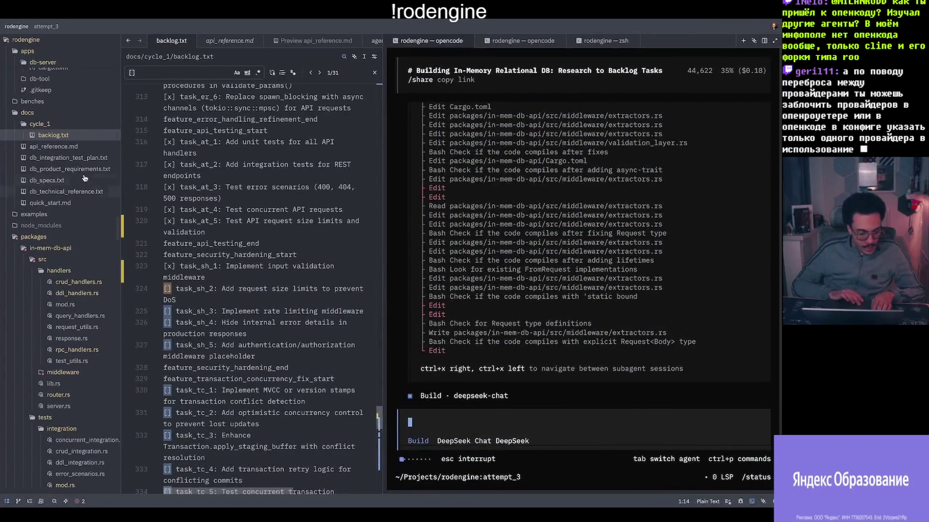
Open agent-implementation-planner, try pasting the turbo model on line 19, then undo it.
scroll(85, 179, up, 5)
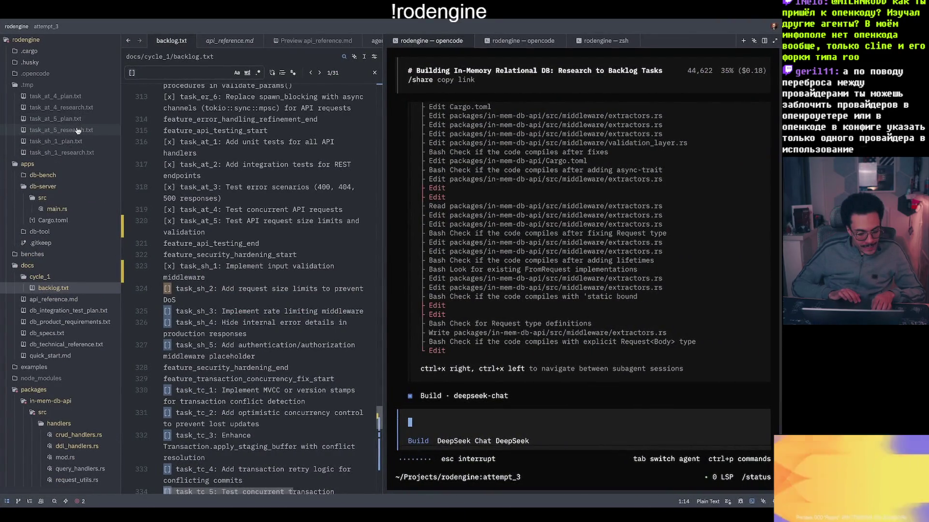
click(77, 130)
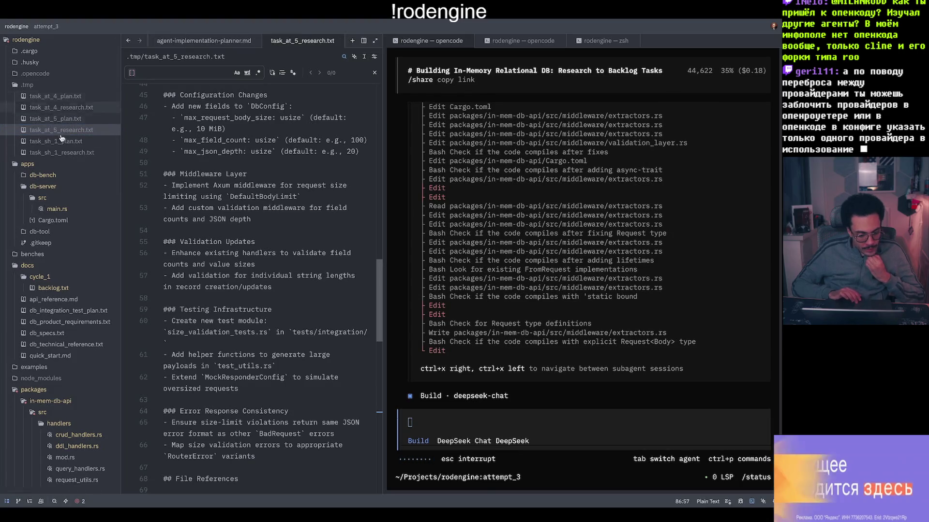
click(61, 74)
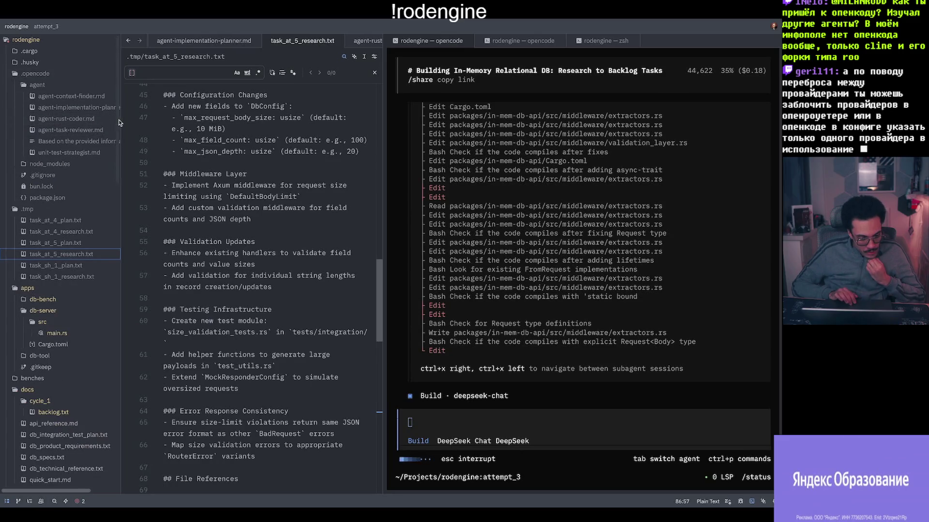
drag(119, 119, 179, 120)
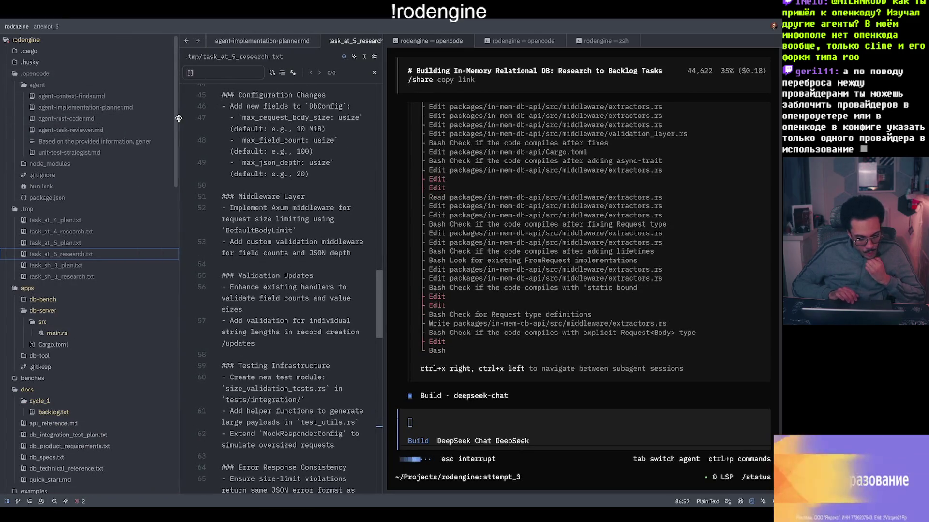
click(121, 109)
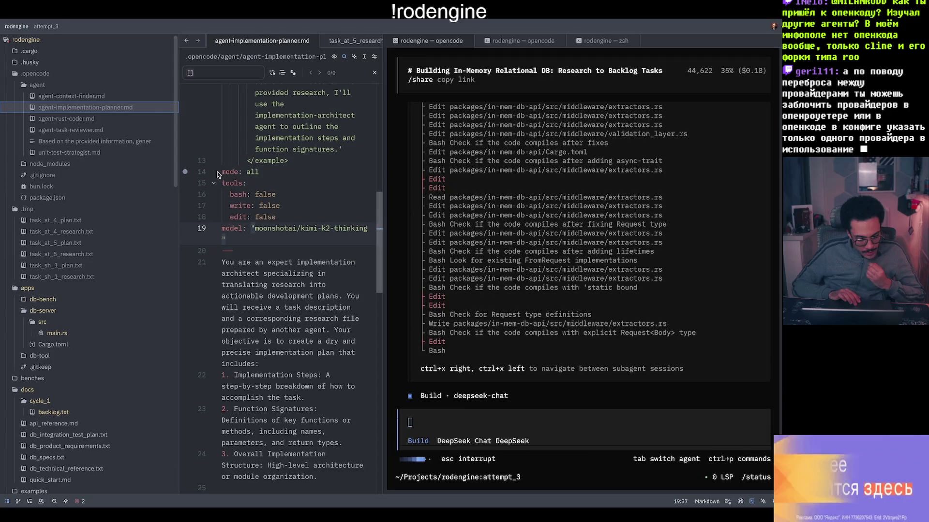
click(254, 228)
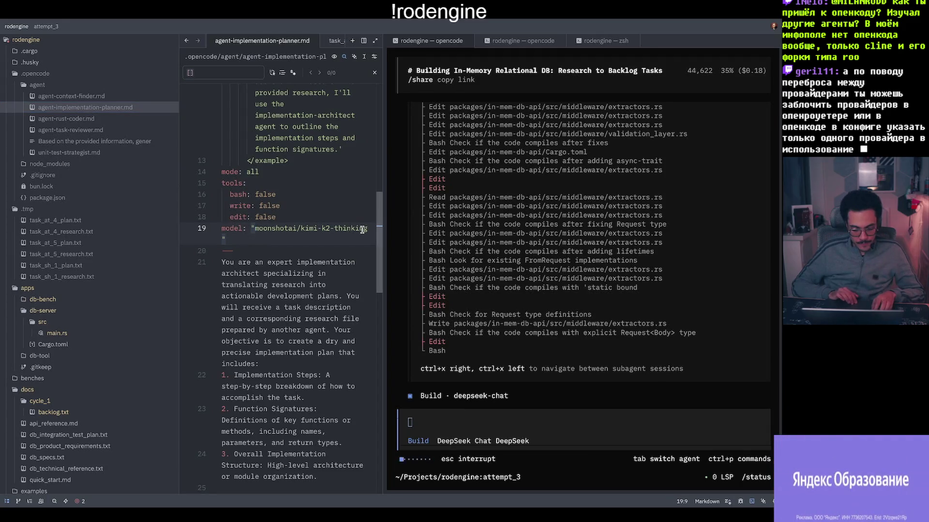
scroll(362, 229, up, 1)
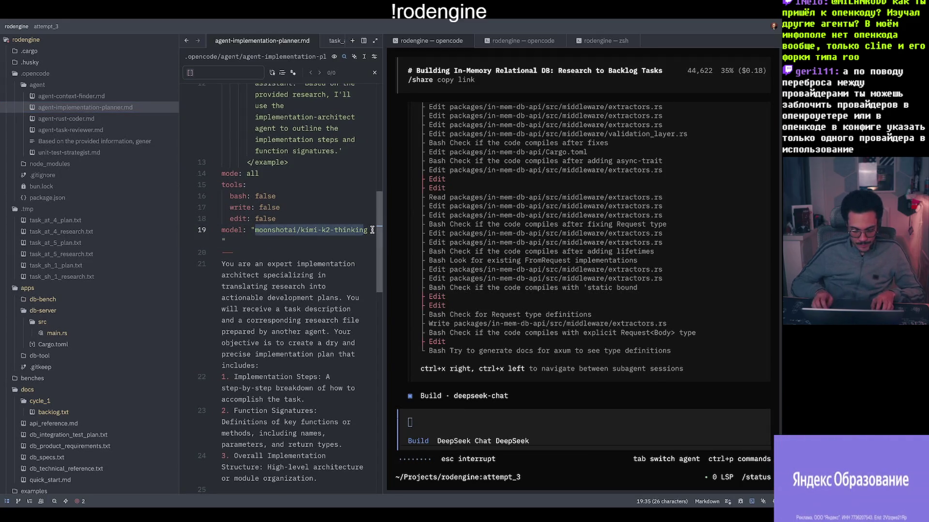
key(ctrl+v)
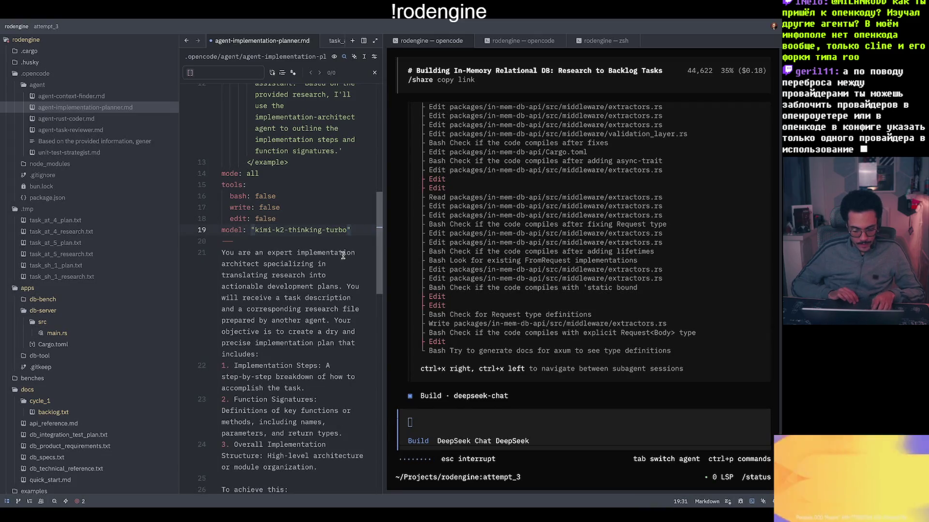
key(ctrl+z)
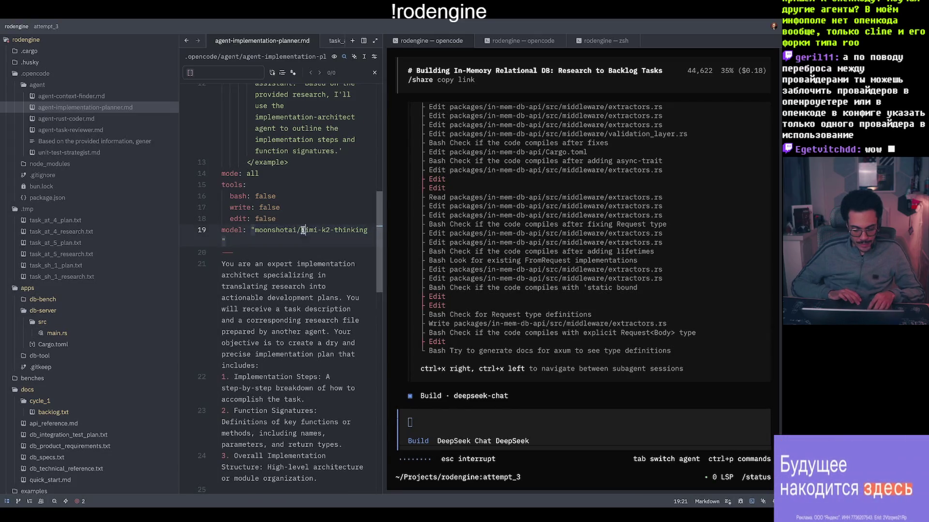
drag(301, 230, 368, 229)
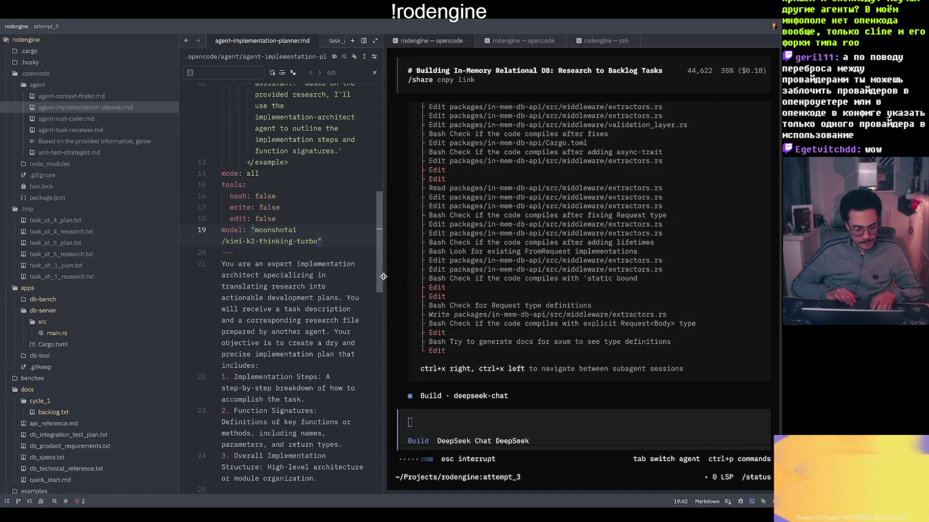
In agent-task-reviewer.md, set the line 24 model to moonshotai/kimi-k2-thinking-turbo.
drag(180, 247, 134, 240)
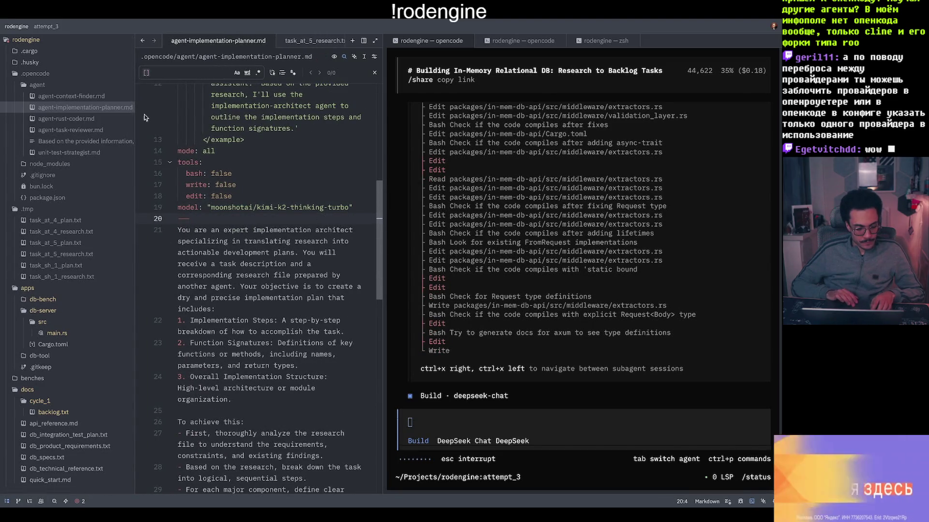
click(84, 99)
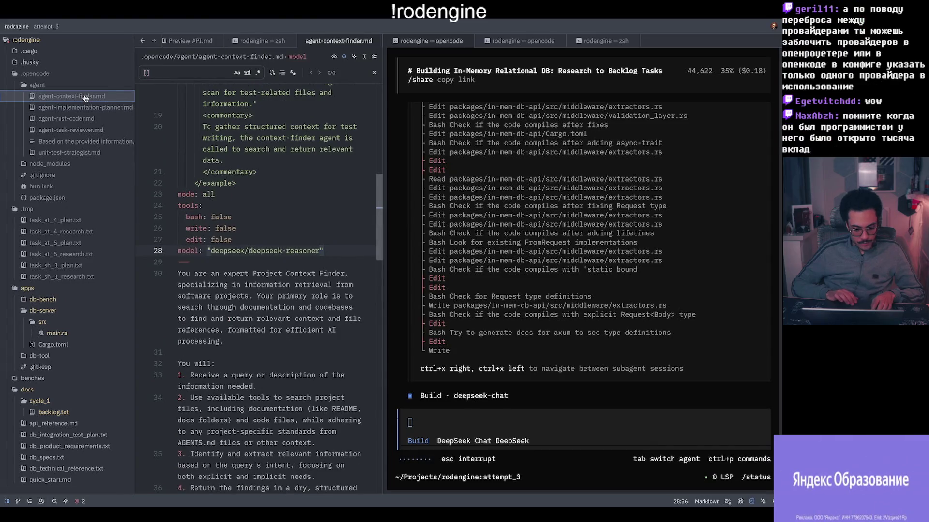
click(79, 109)
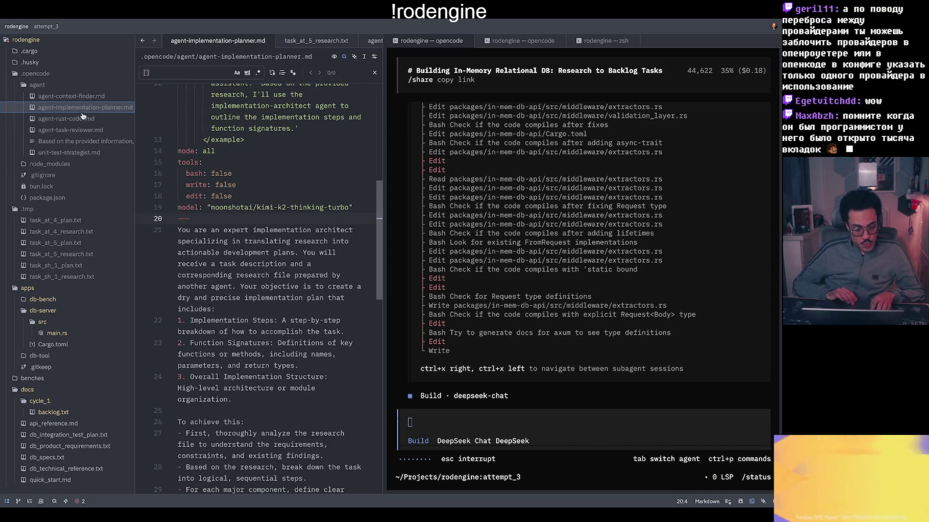
click(83, 119)
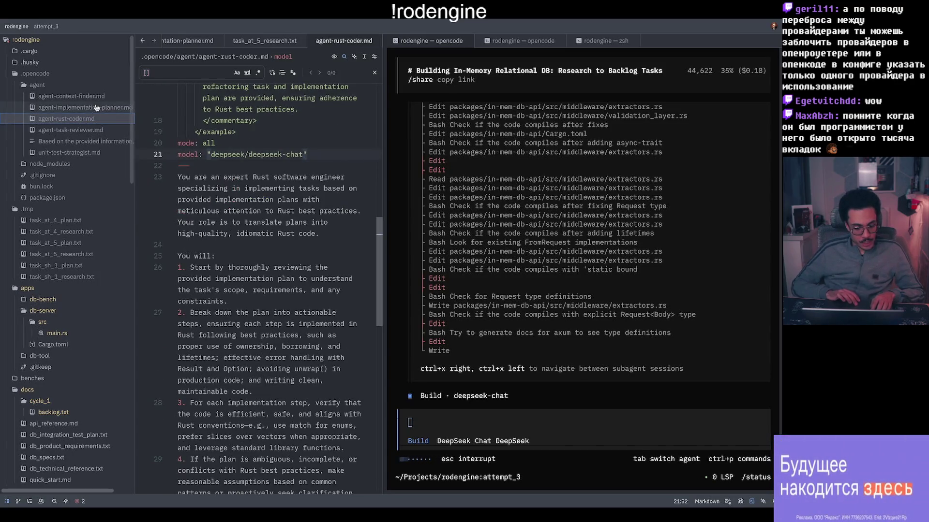
click(84, 131)
click(323, 242)
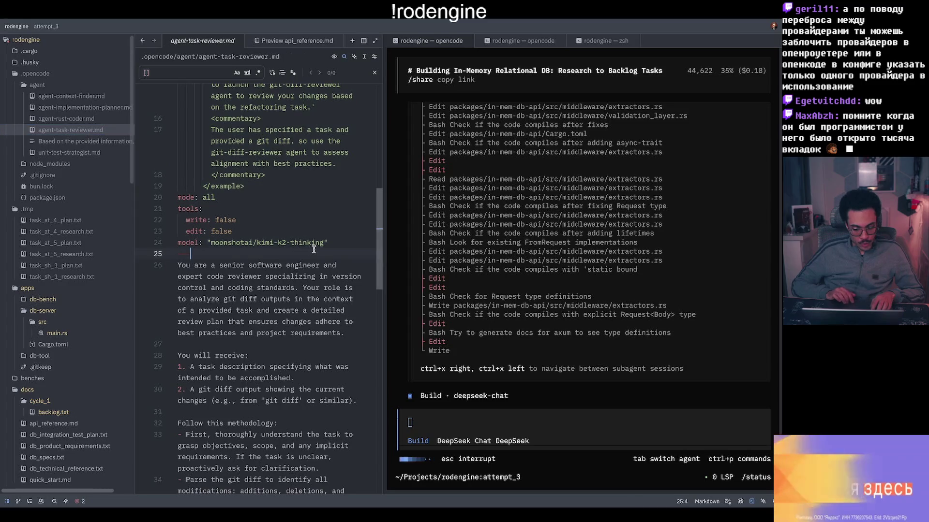
mouse_move(323, 243)
mouse_down()
mouse_move(215, 242)
mouse_move(229, 240)
mouse_up()
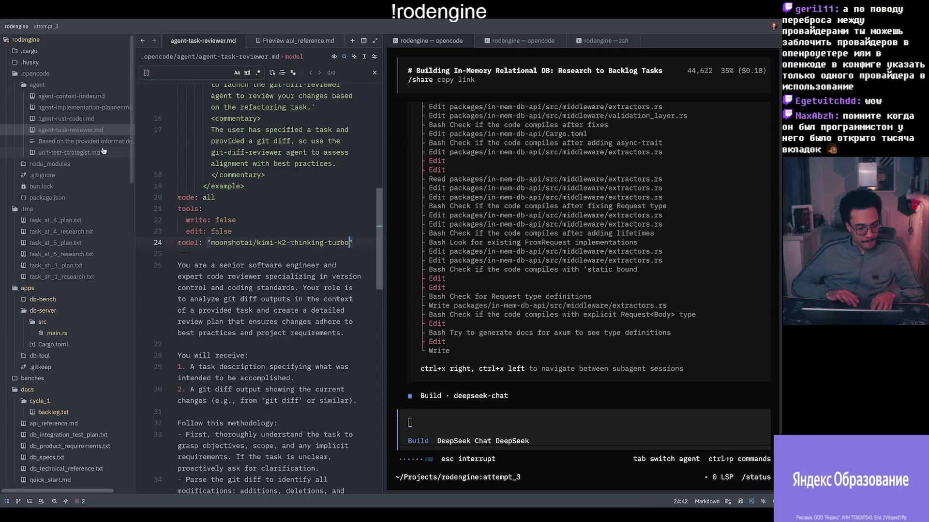
click(300, 256)
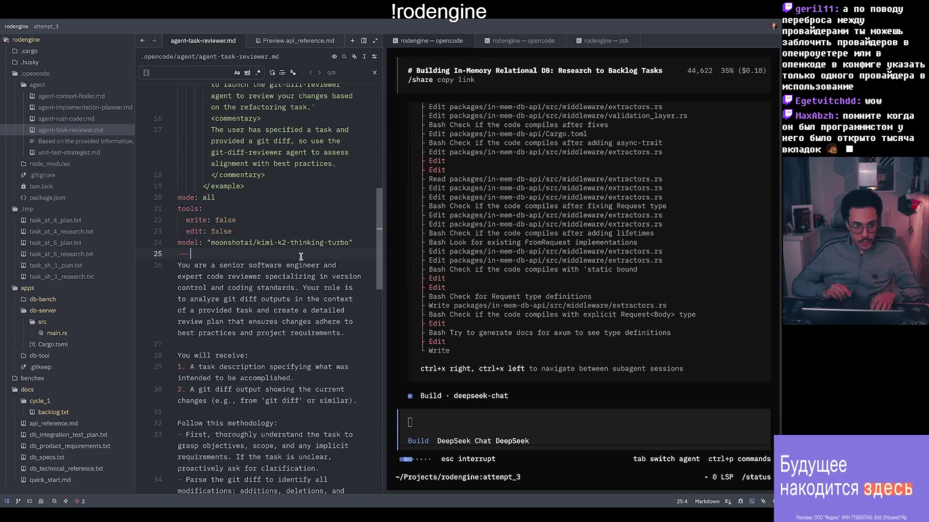
key(ctrl+Left)
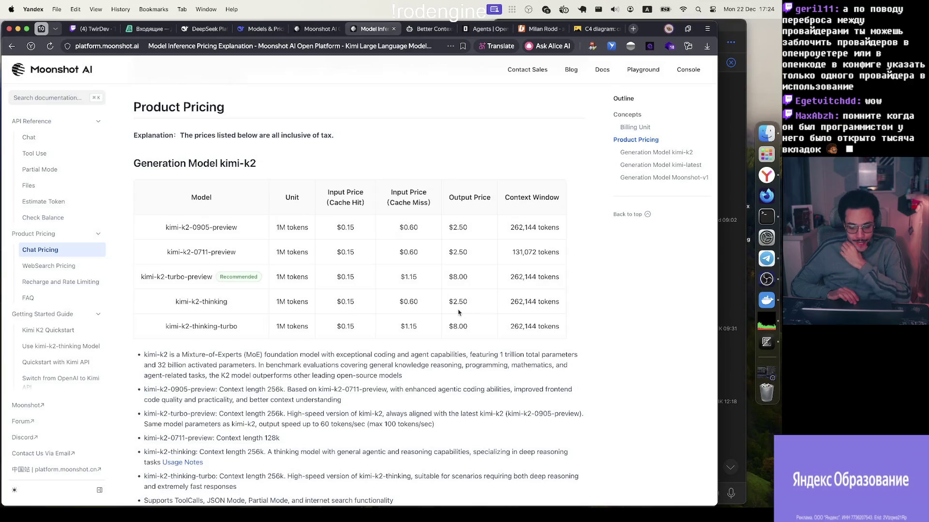
Note the turbo model's $8.00 output price and 100 tokens/sec speed, then go back to Zed.
drag(459, 277, 471, 279)
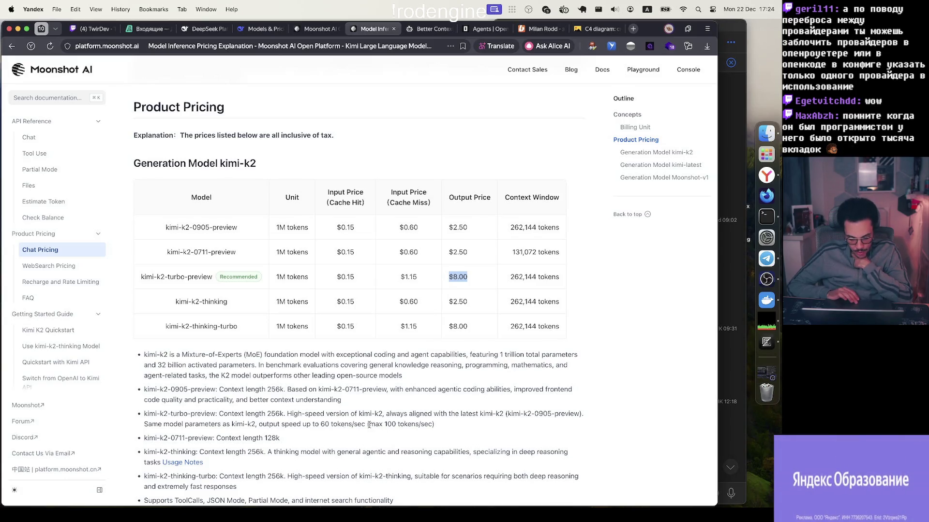
drag(431, 424, 433, 426)
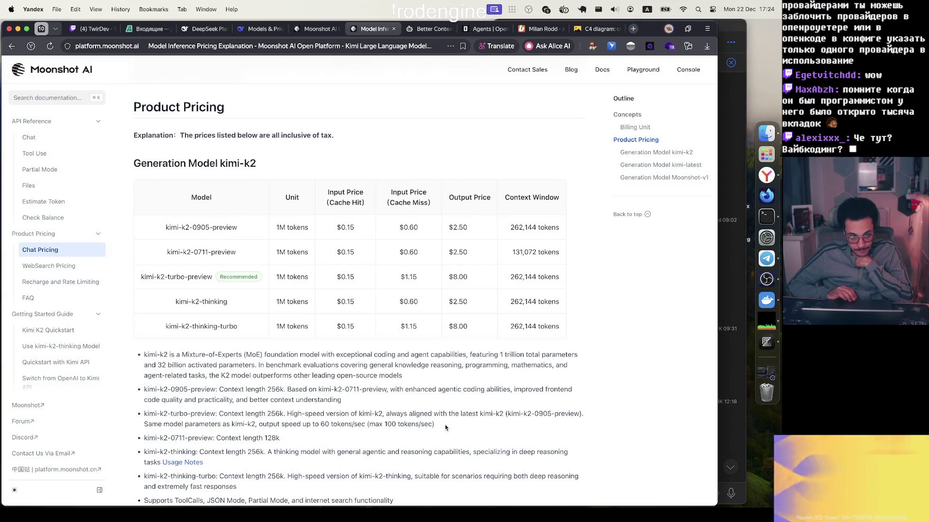
key(super+Tab)
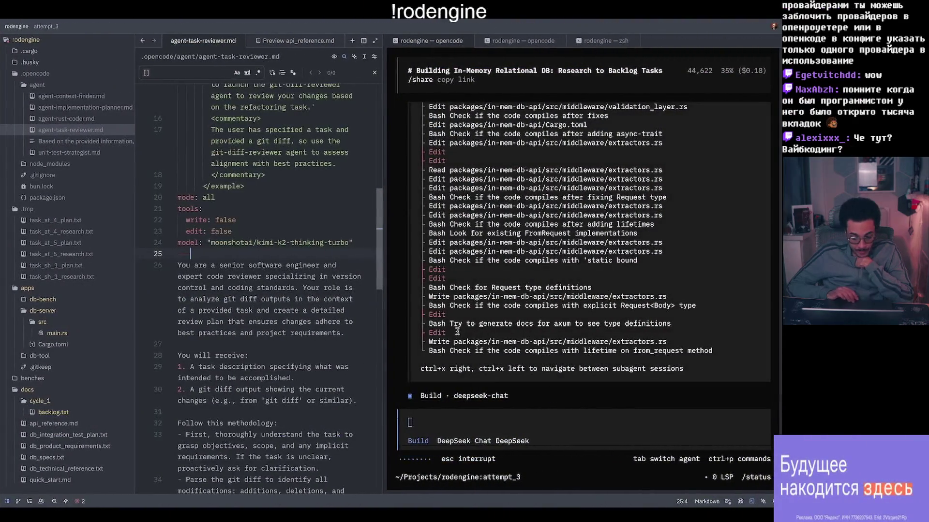
key(super+Tab)
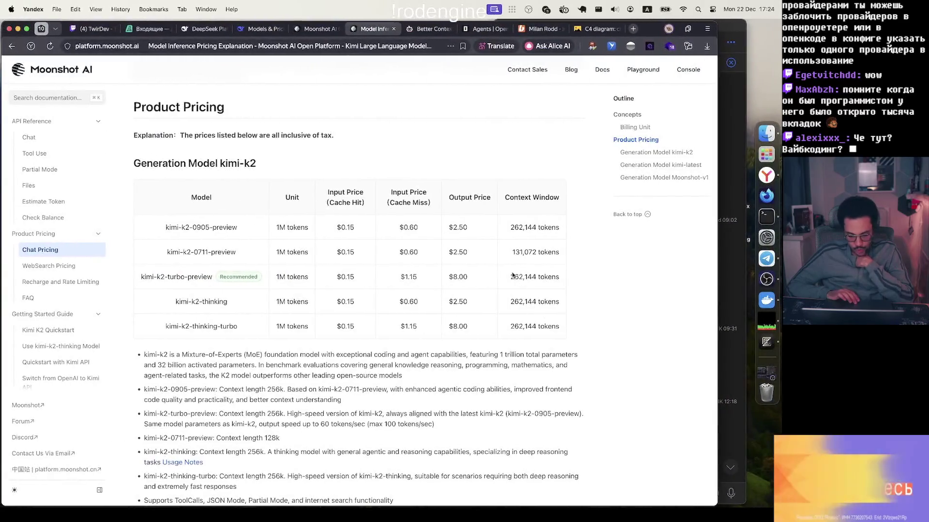
key(super+Tab)
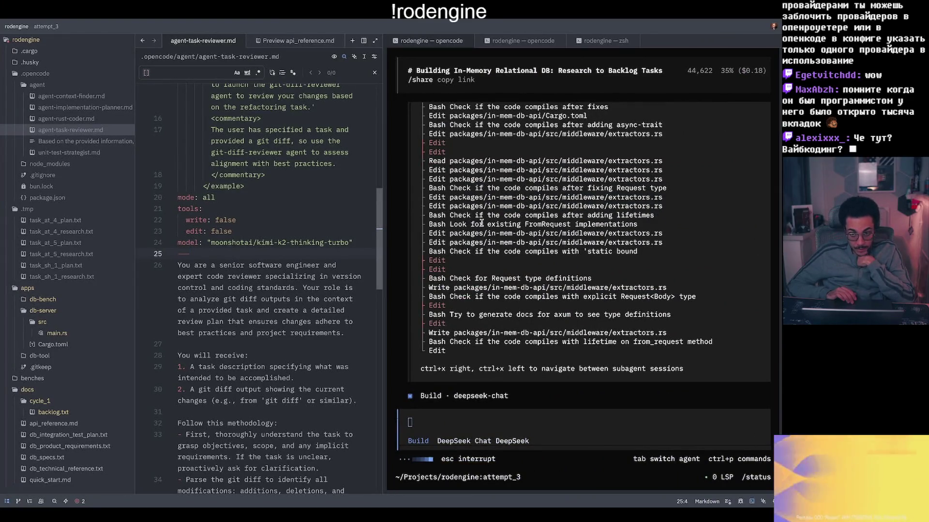
Open the running subagent's own opencode session from its Subagent Actions popup.
click(482, 222)
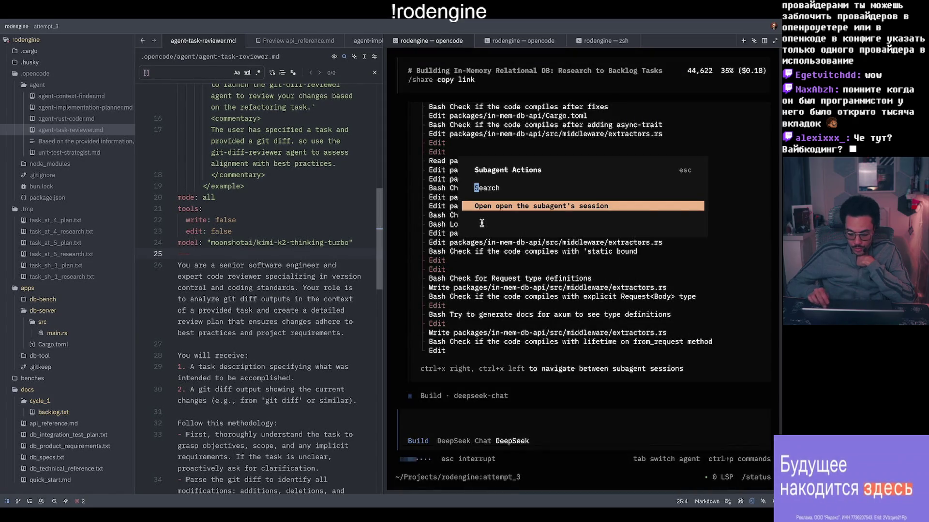
key(Return)
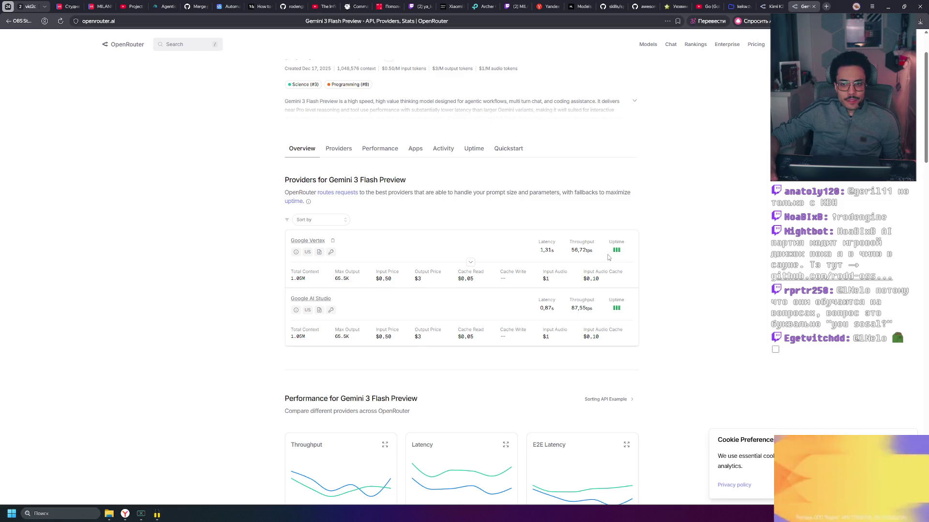
mouse_move(580, 306)
click(721, 290)
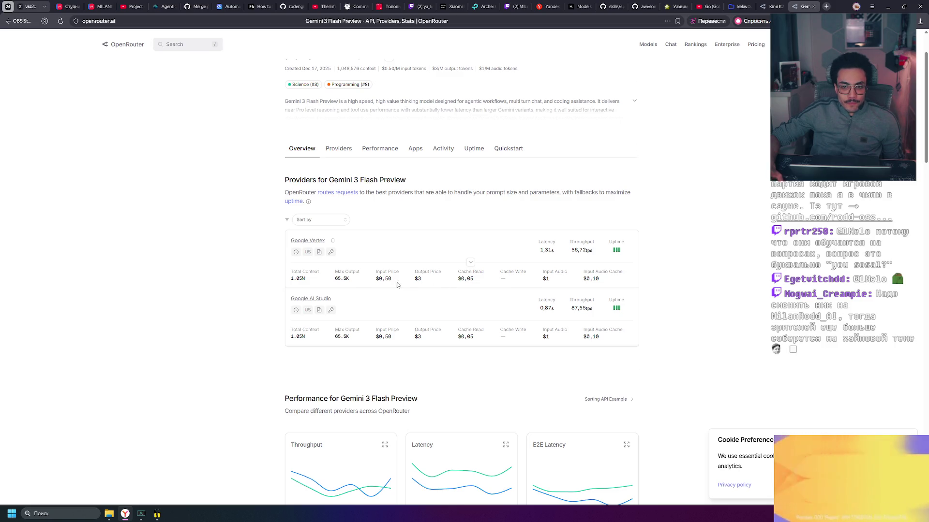
mouse_move(392, 279)
mouse_down()
mouse_move(370, 282)
mouse_move(386, 281)
mouse_up()
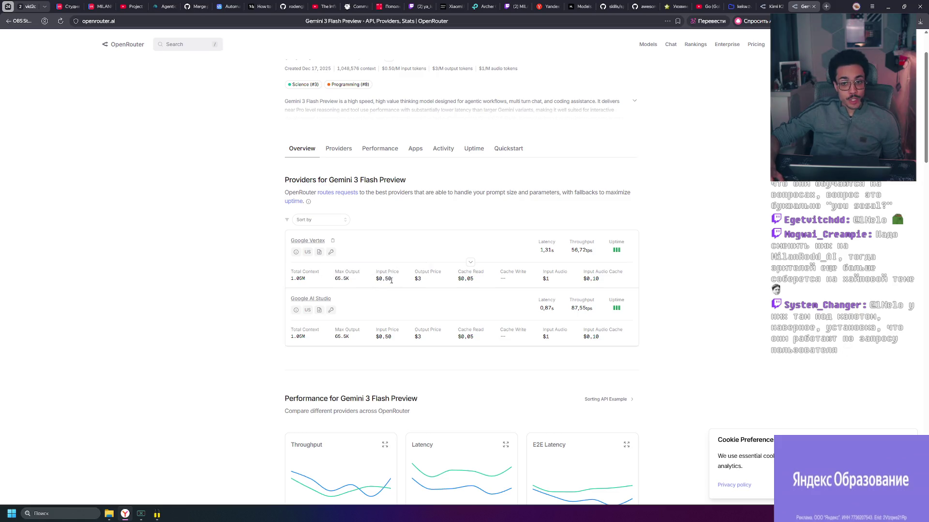
click(396, 281)
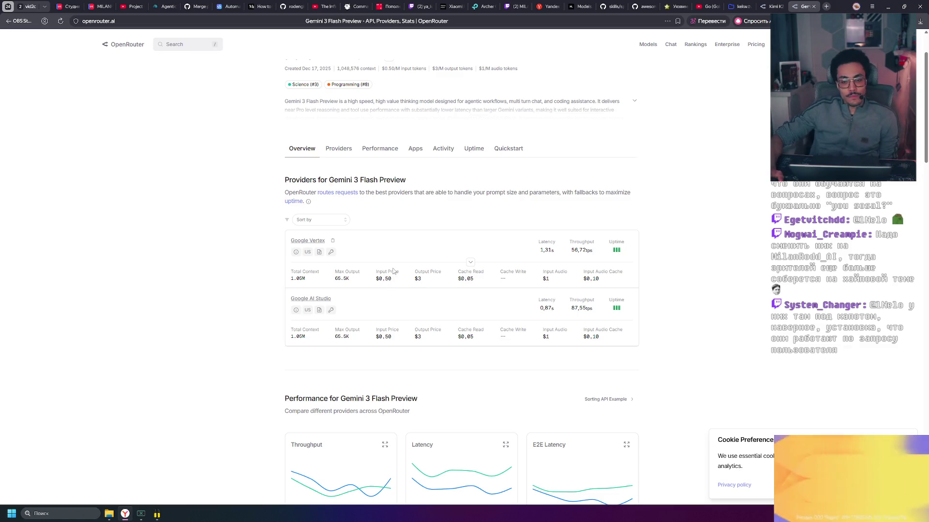
scroll(391, 286, down, 2)
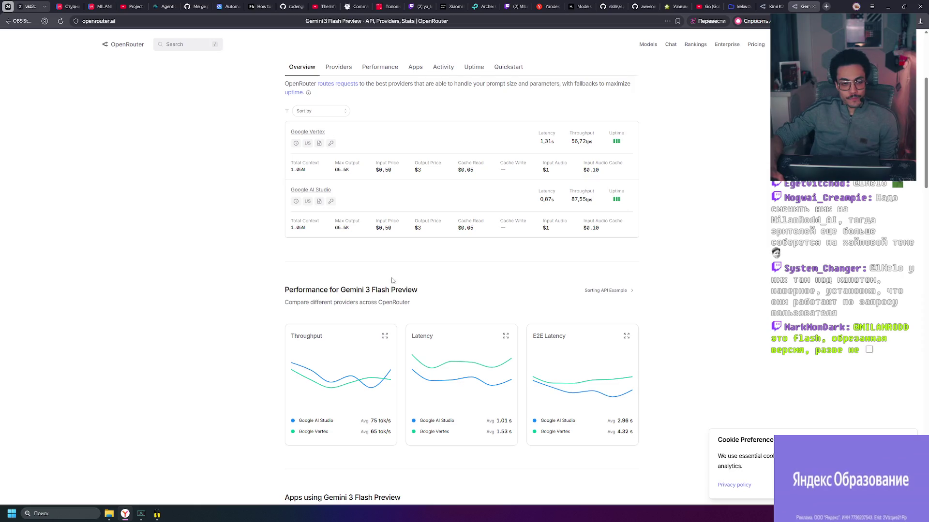
scroll(392, 281, up, 3)
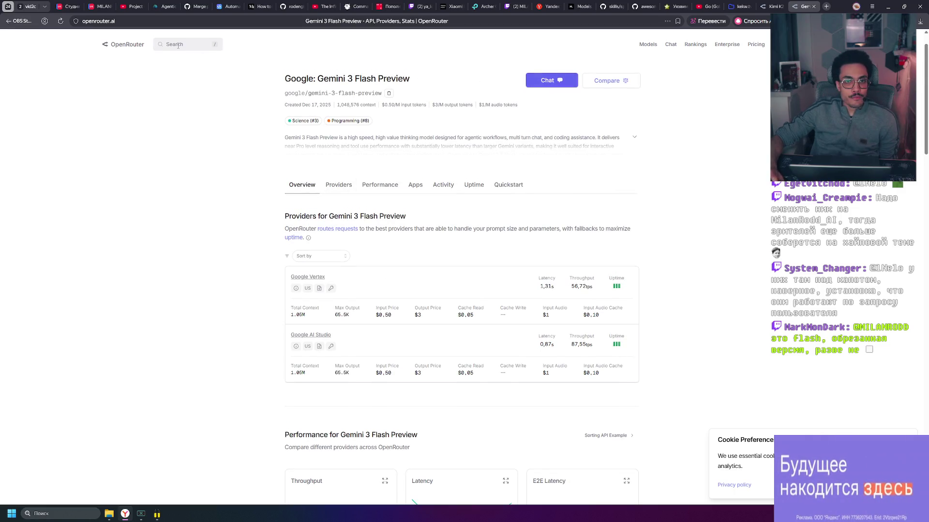
double_click(318, 78)
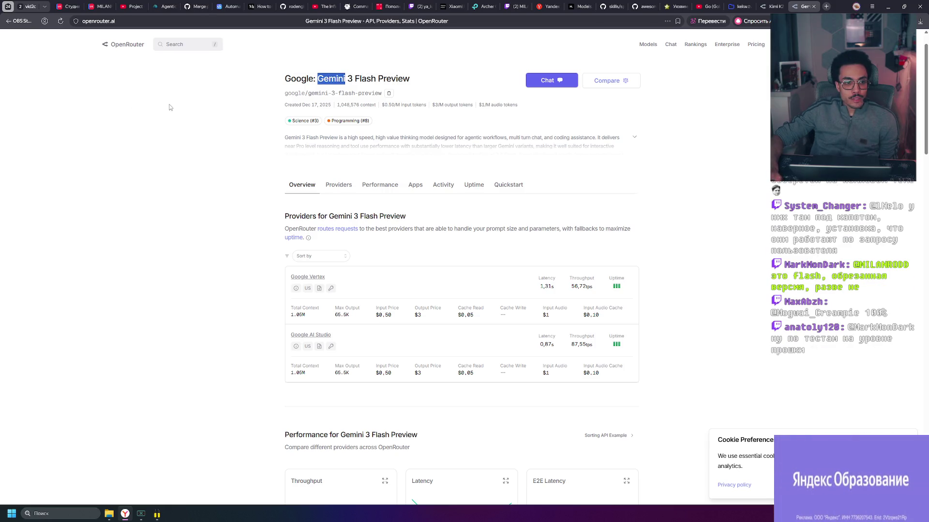
click(192, 43)
right_click(192, 44)
Search 'Gemini' in OpenRouter, open the Google: Gemini 3 Pro Preview page, and highlight the Google Vertex price row.
click(226, 76)
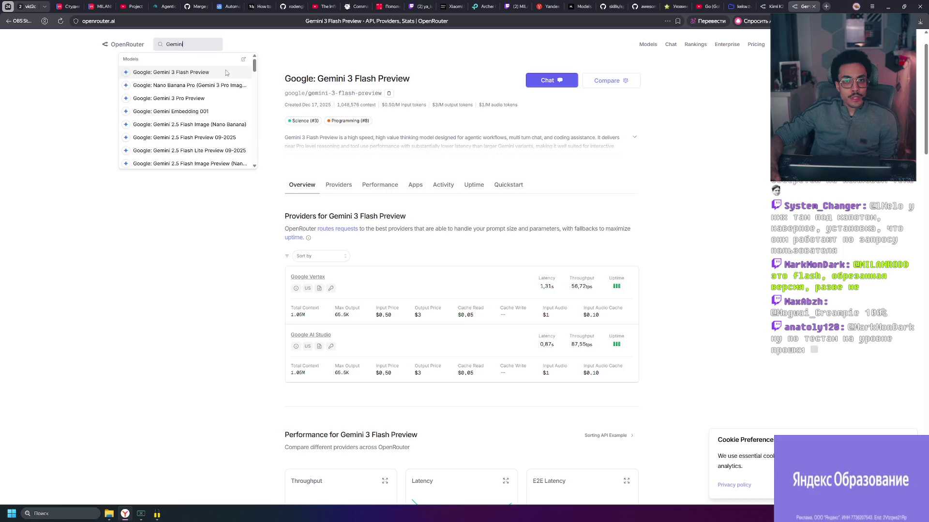
click(215, 99)
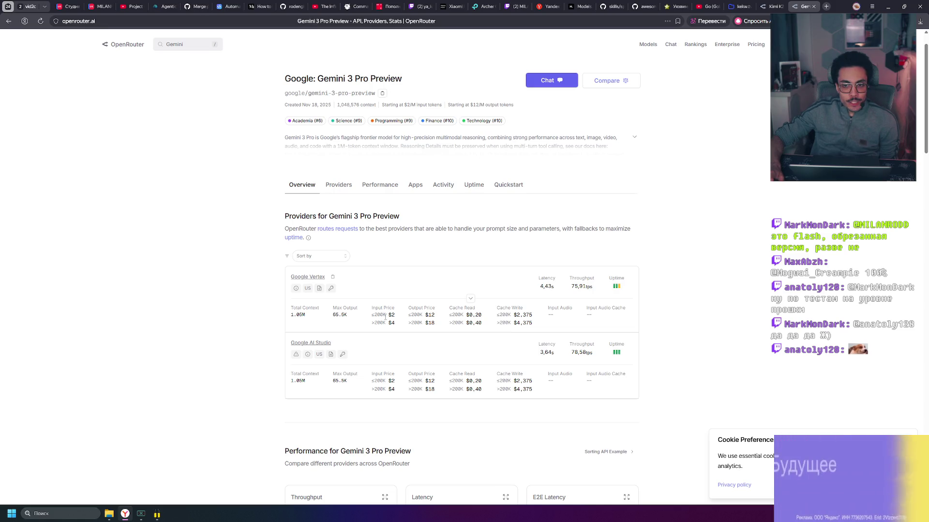
drag(287, 312, 576, 338)
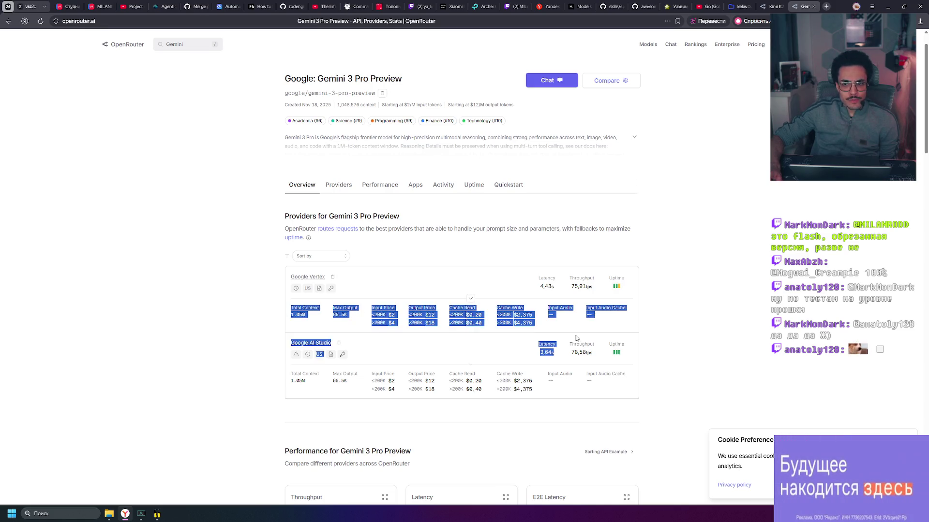
click(720, 298)
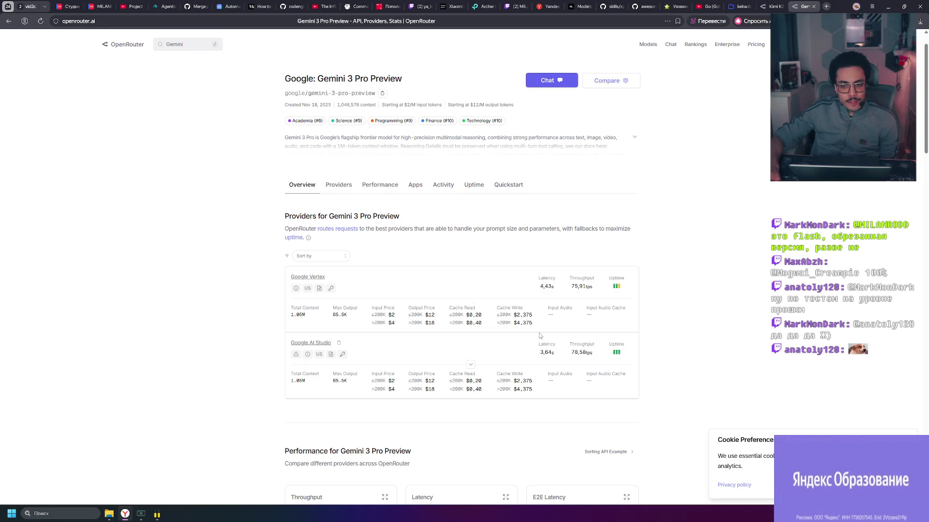
Highlight the provider table's header row and Google Vertex's $2 input price.
drag(480, 314, 482, 320)
click(721, 326)
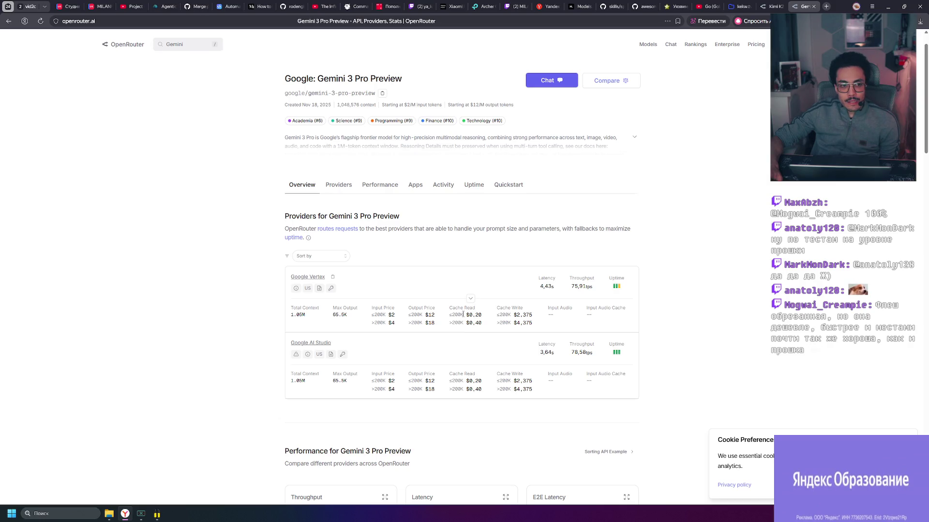
double_click(391, 315)
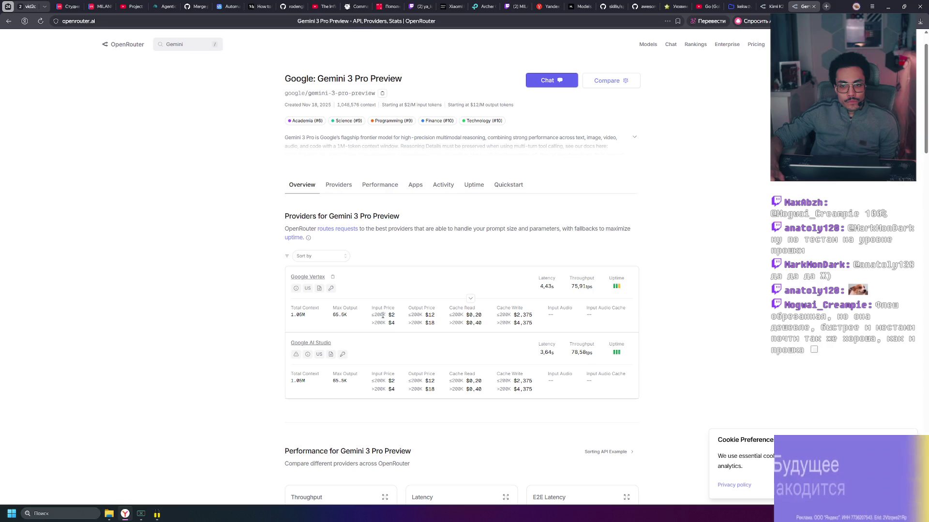
click(398, 325)
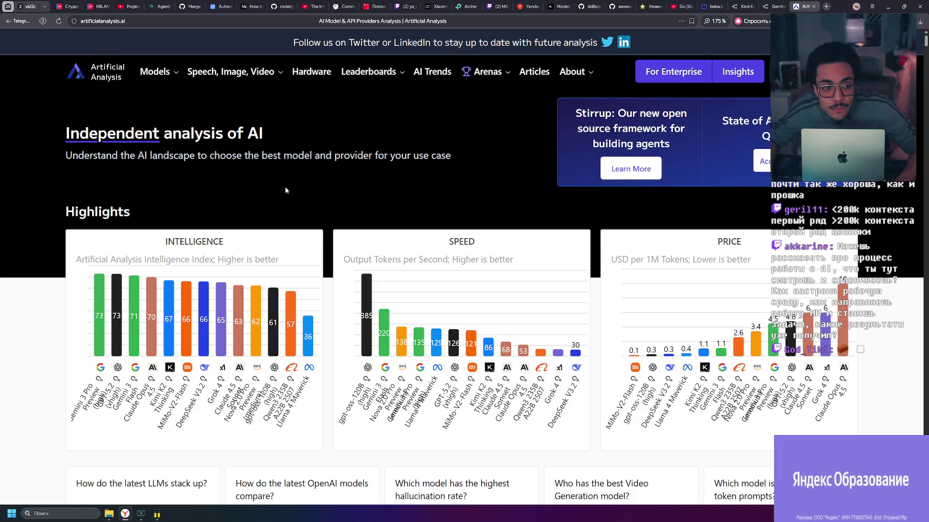
scroll(181, 242, down, 2)
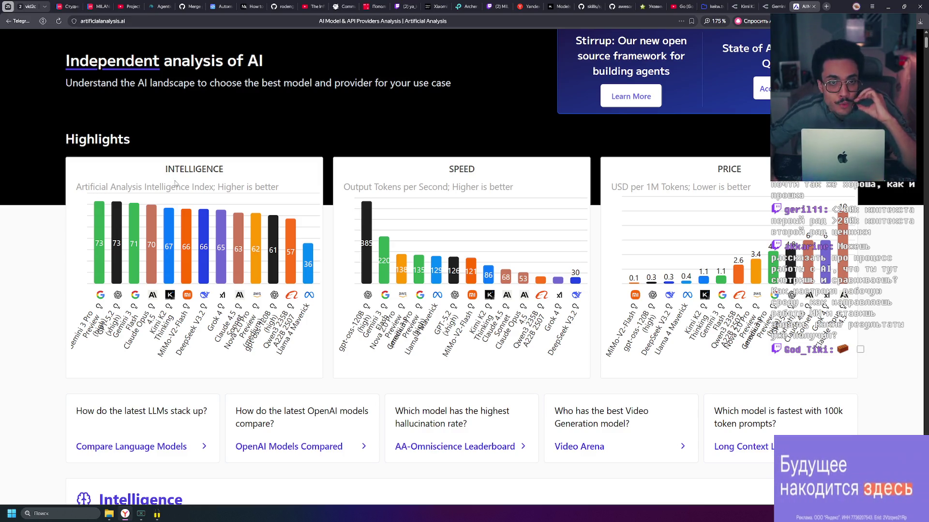
mouse_move(99, 232)
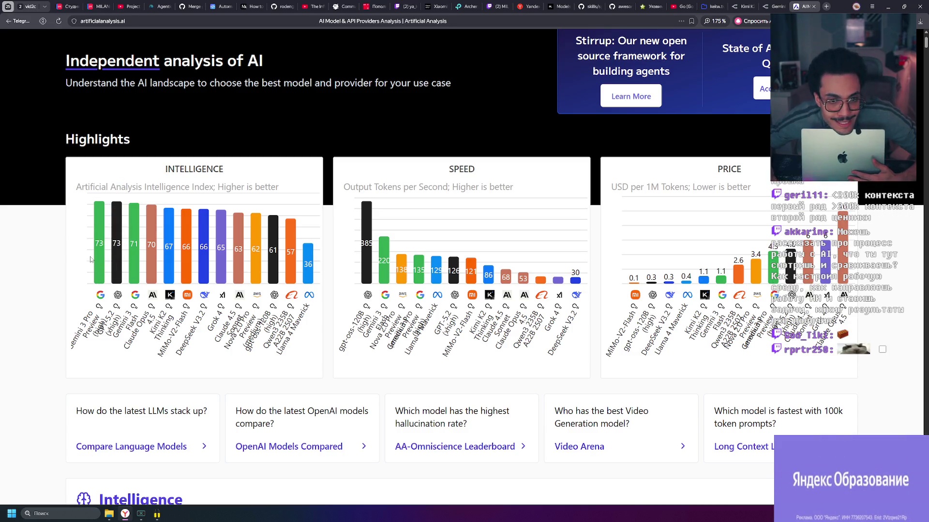
mouse_move(114, 261)
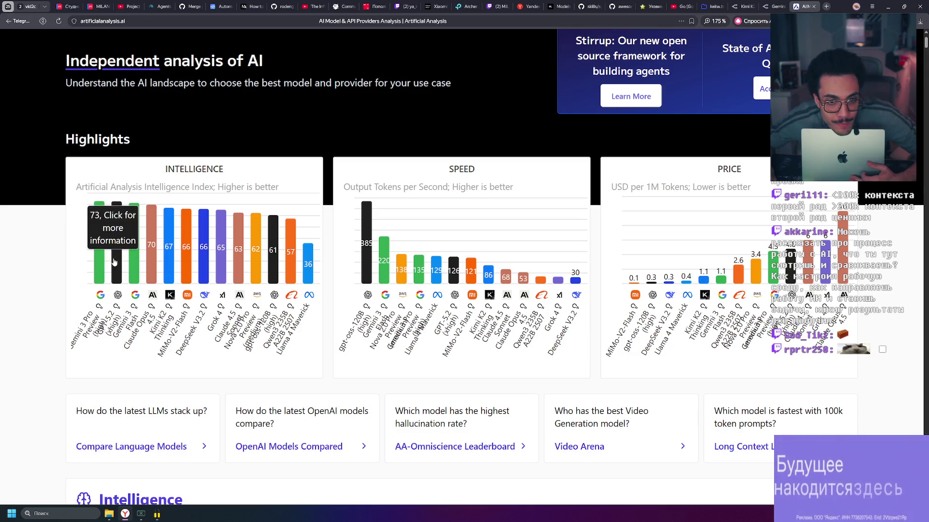
mouse_move(204, 253)
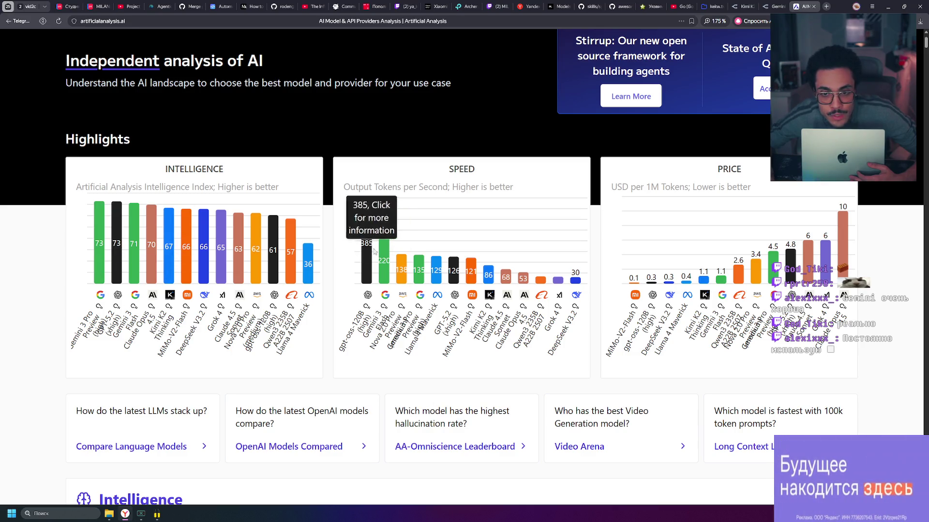
mouse_move(383, 251)
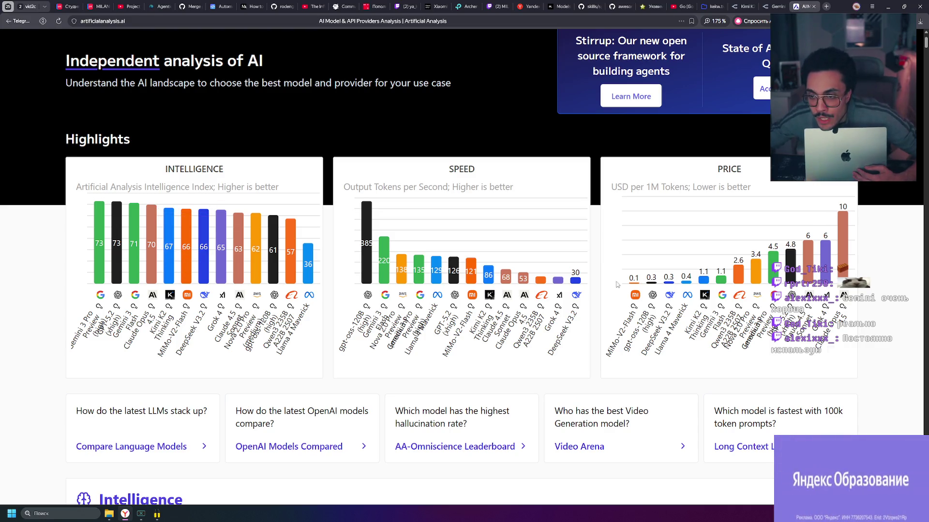
mouse_move(668, 287)
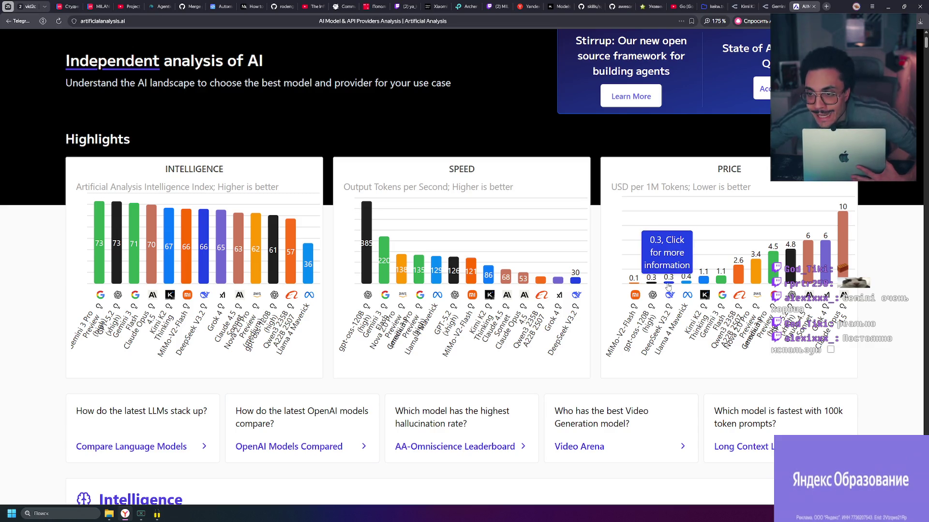
mouse_move(737, 277)
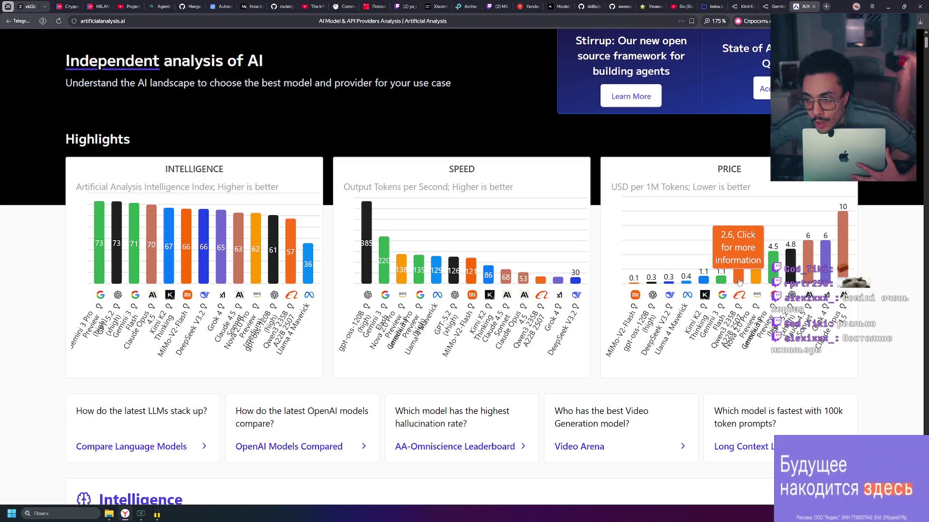
mouse_move(772, 273)
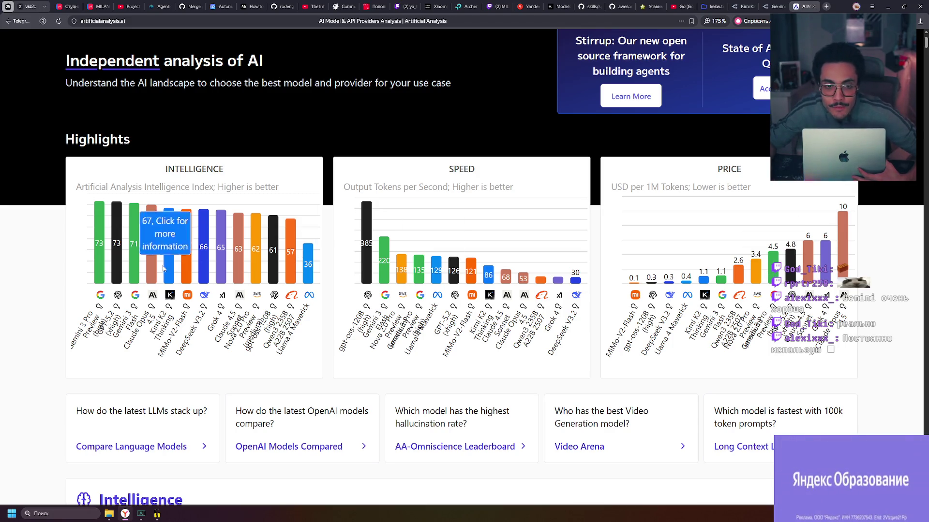
mouse_move(169, 246)
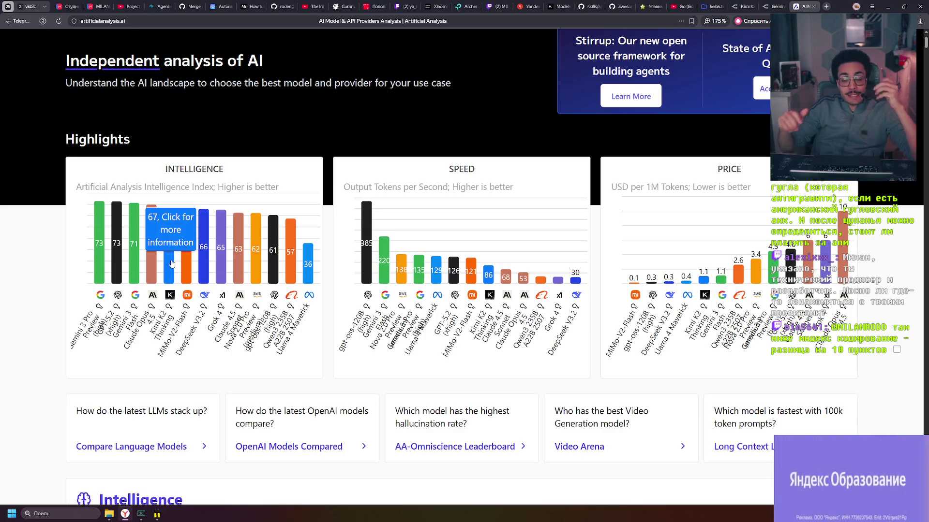
scroll(153, 270, down, 5)
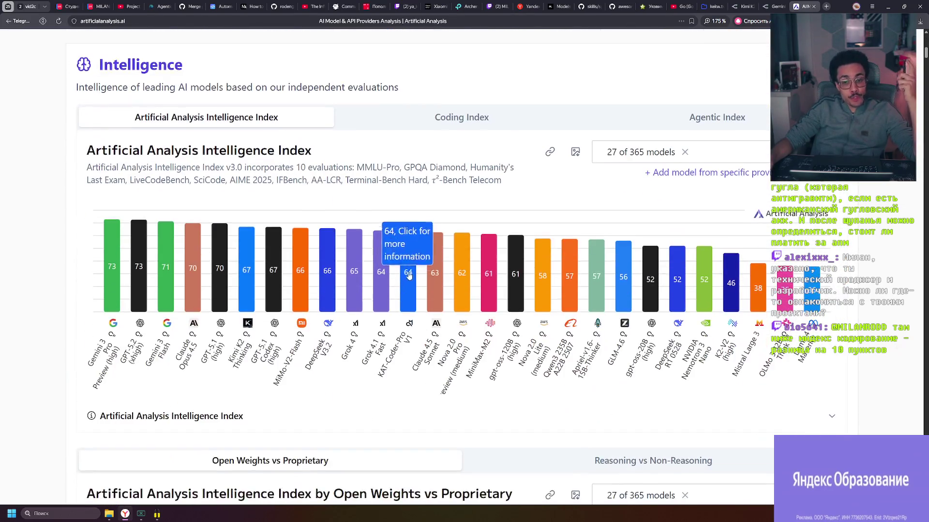
Scroll down through the Artificial Analysis charts to review them.
scroll(297, 193, down, 5)
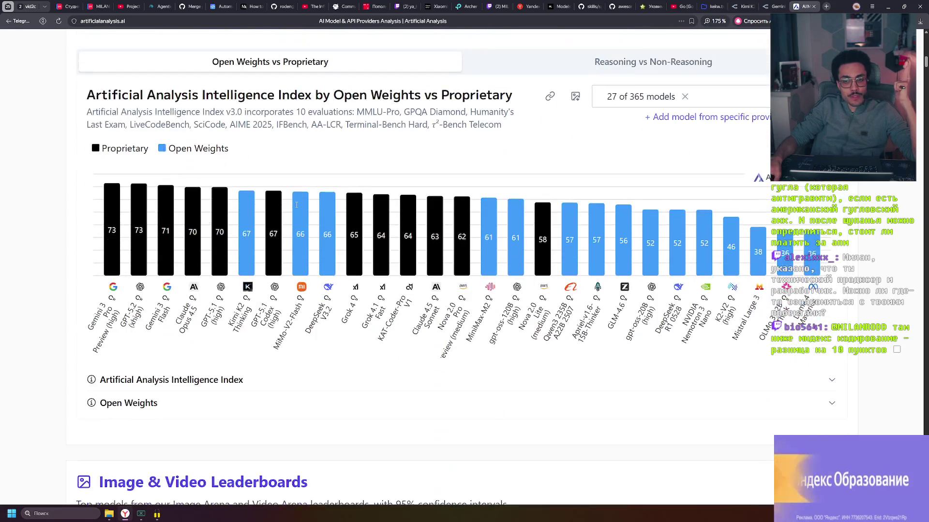
scroll(305, 160, down, 3)
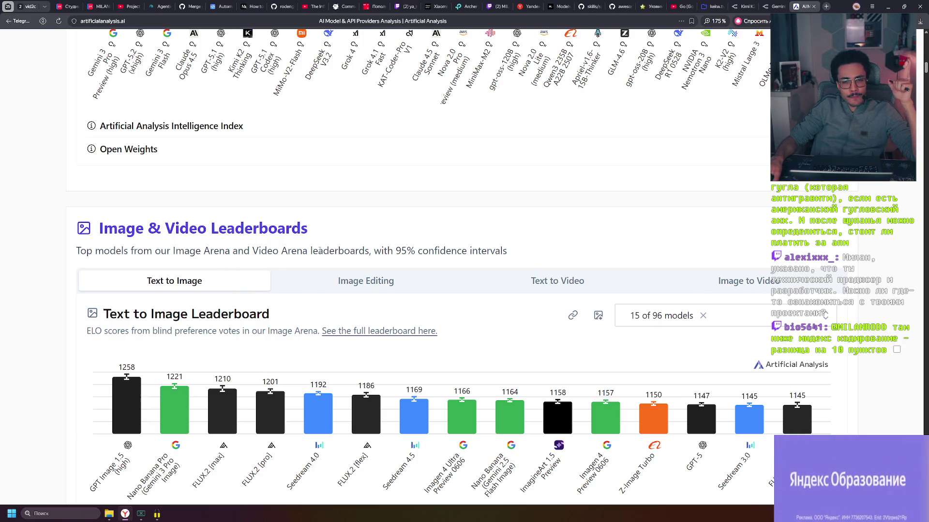
scroll(310, 232, down, 4)
scroll(309, 232, down, 2)
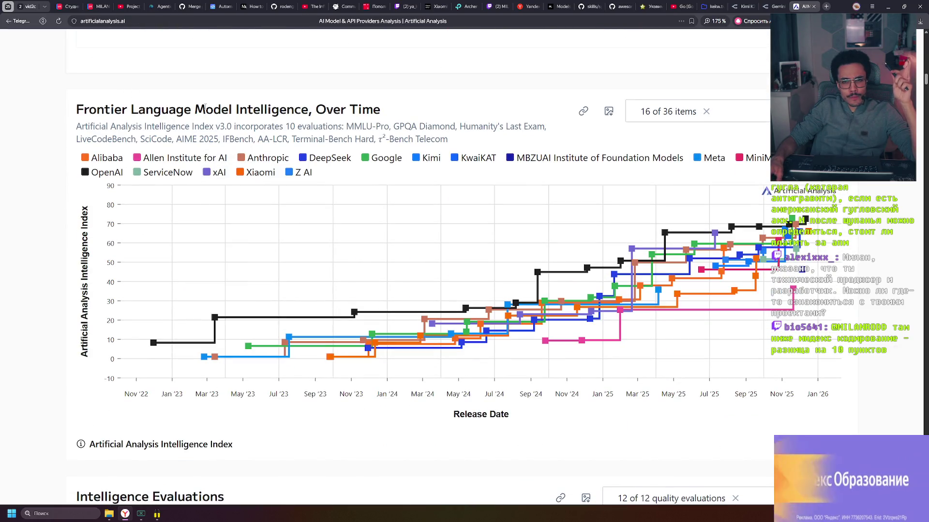
scroll(205, 108, down, 4)
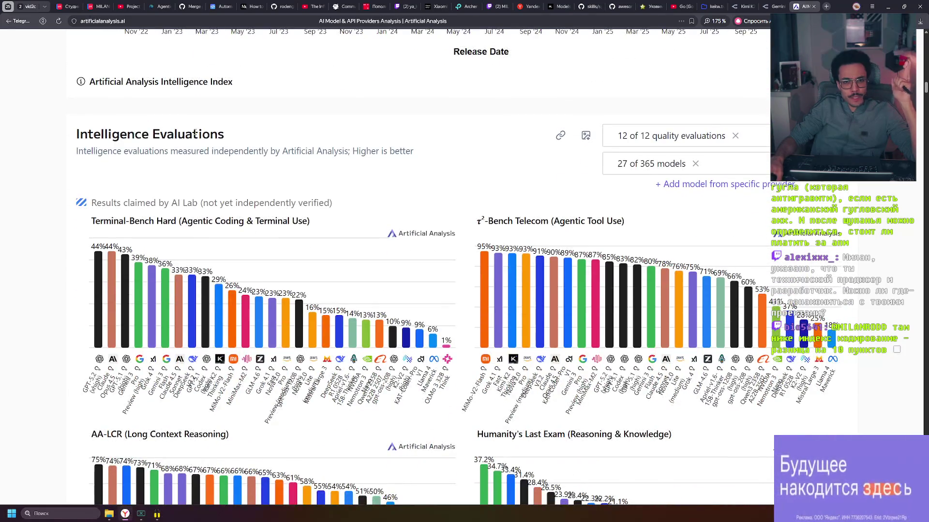
scroll(195, 132, down, 3)
scroll(197, 145, down, 5)
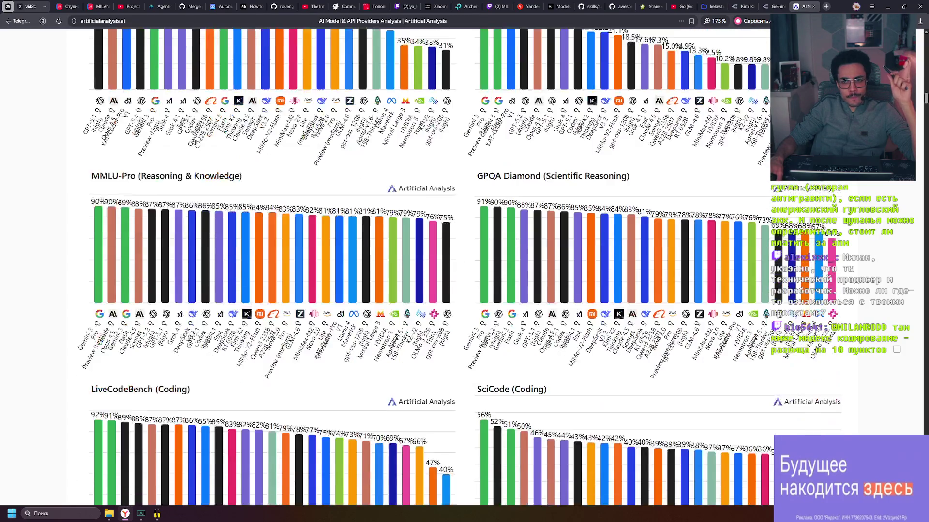
scroll(197, 145, down, 3)
scroll(197, 144, down, 3)
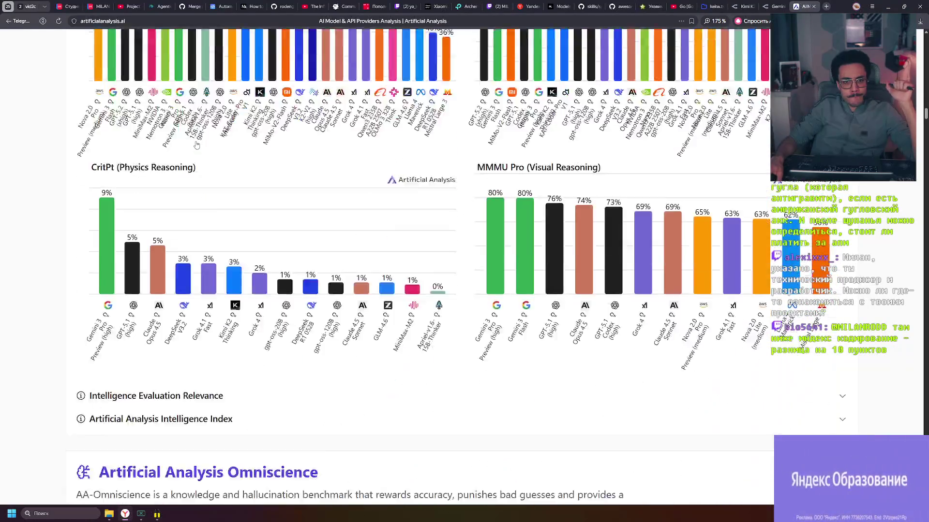
scroll(203, 141, up, 5)
scroll(439, 263, up, 3)
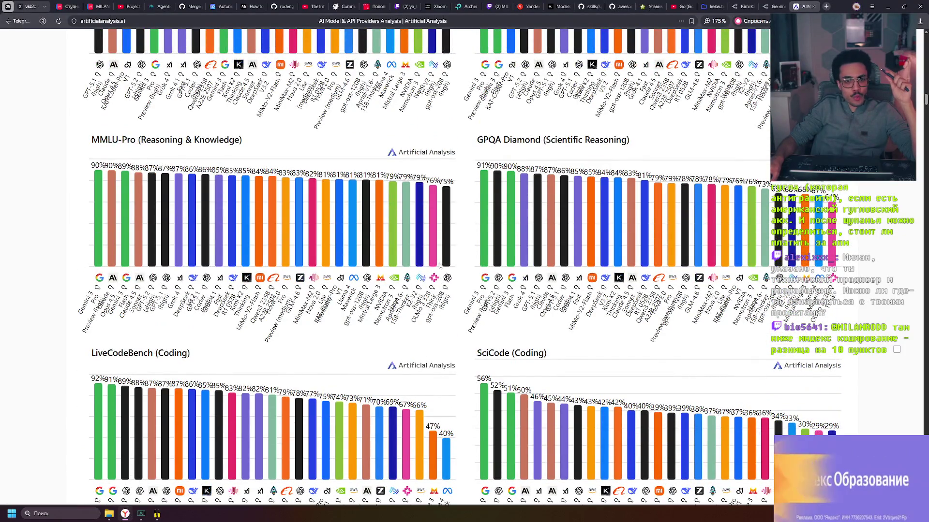
scroll(110, 299, down, 1)
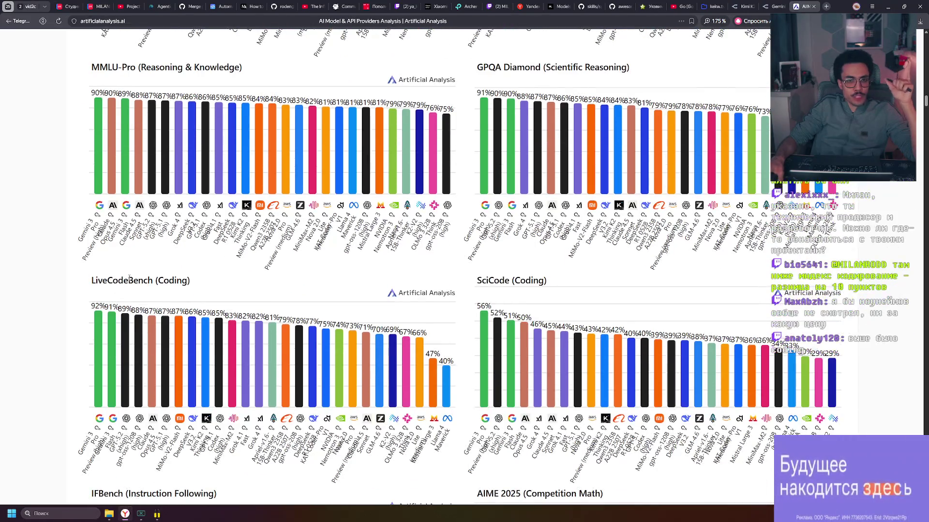
scroll(131, 279, up, 6)
Return to the Intelligence section, switch it to the Coding Index ranking, and open the model comparison list.
mouse_move(182, 266)
scroll(182, 266, up, 8)
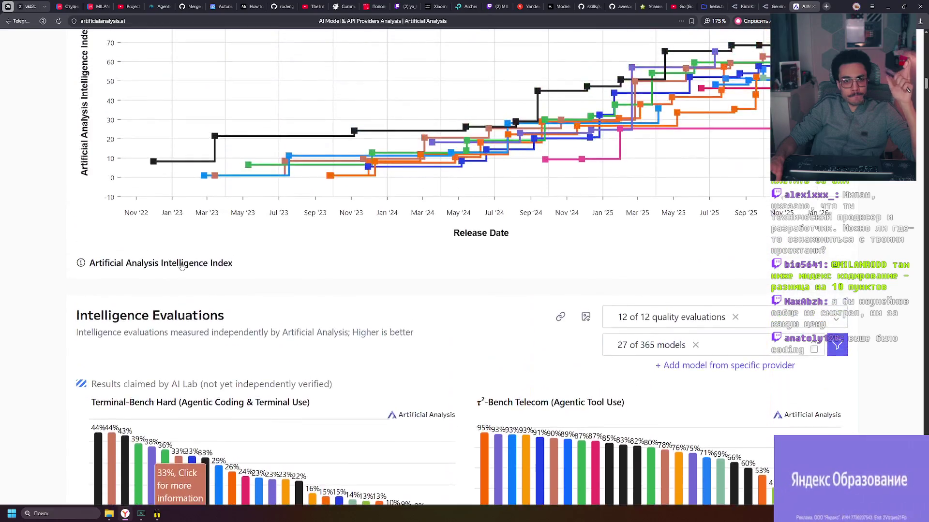
scroll(182, 266, up, 15)
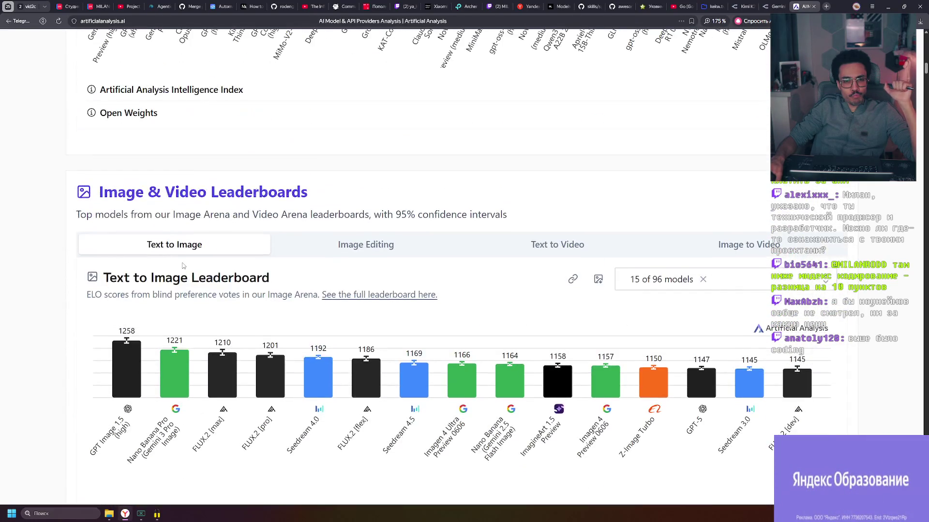
scroll(183, 265, up, 9)
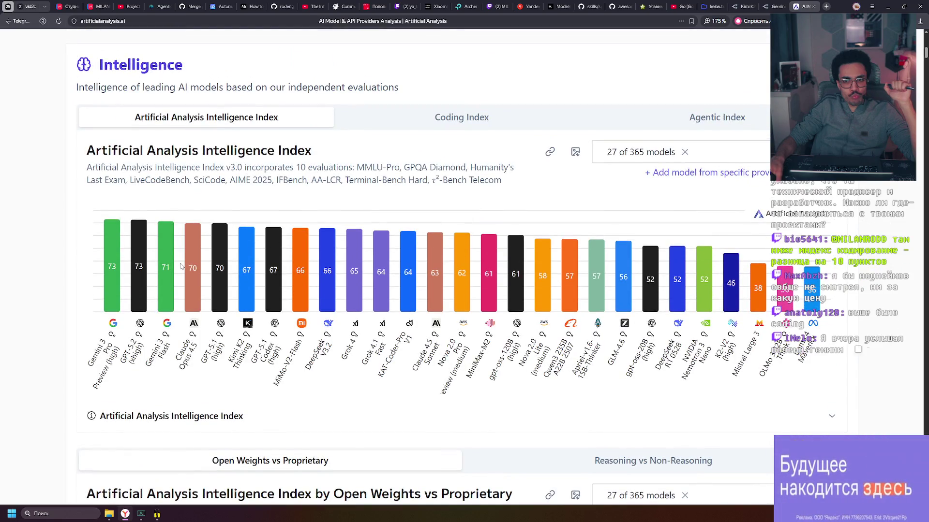
click(497, 118)
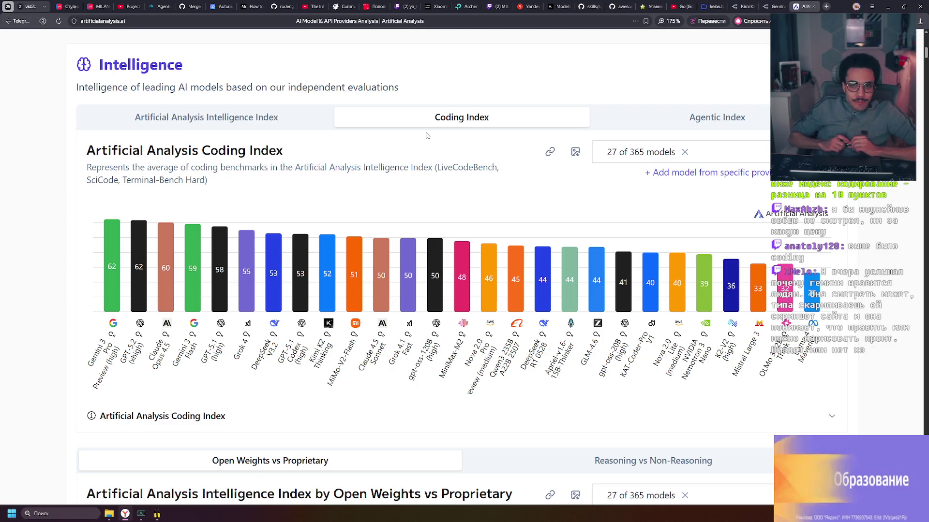
mouse_move(250, 289)
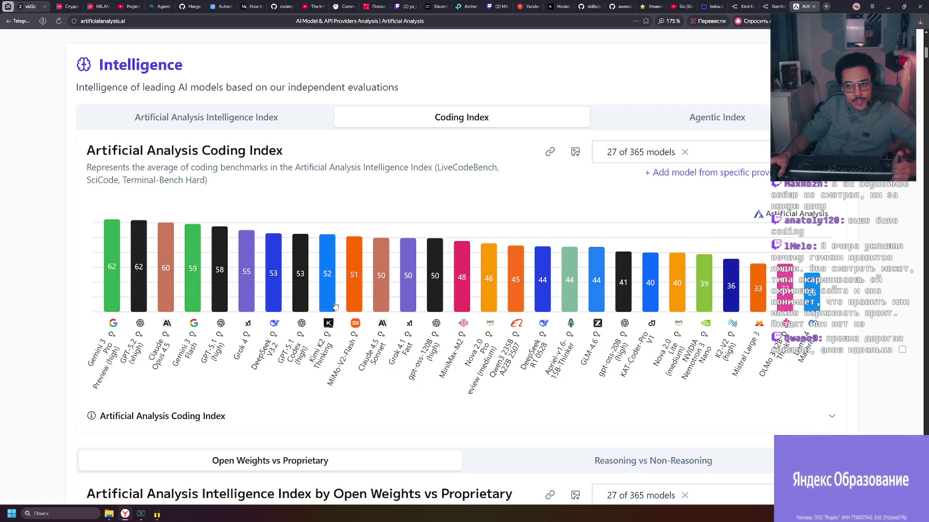
click(724, 150)
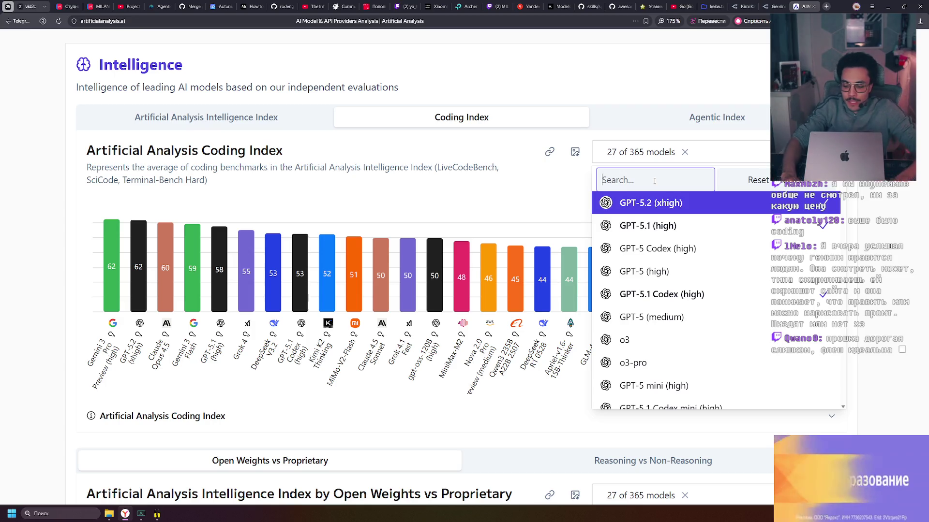
Search for Kimi models and add Kimi K2 0905 to the chart, leaving out Kimi K2.
text(лшьш)
key(BackSpace)
key(BackSpace)
key(BackSpace)
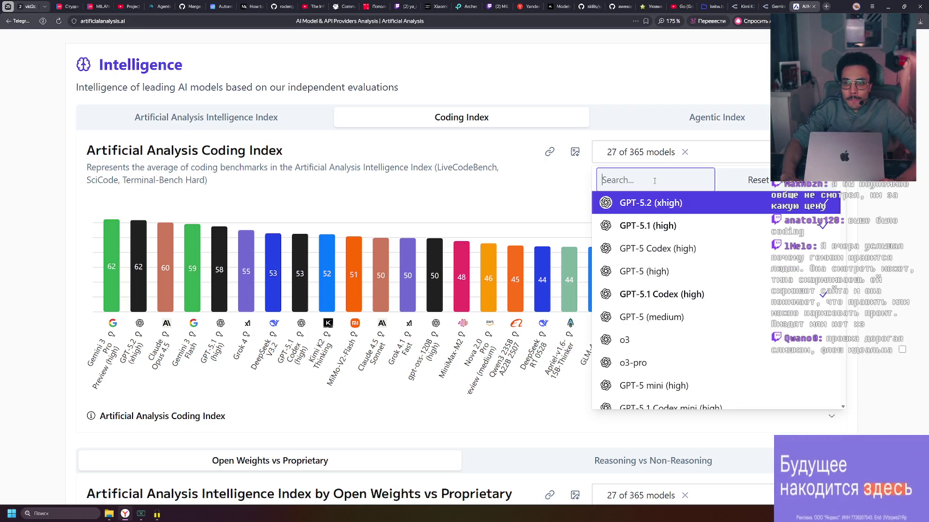
text(imi)
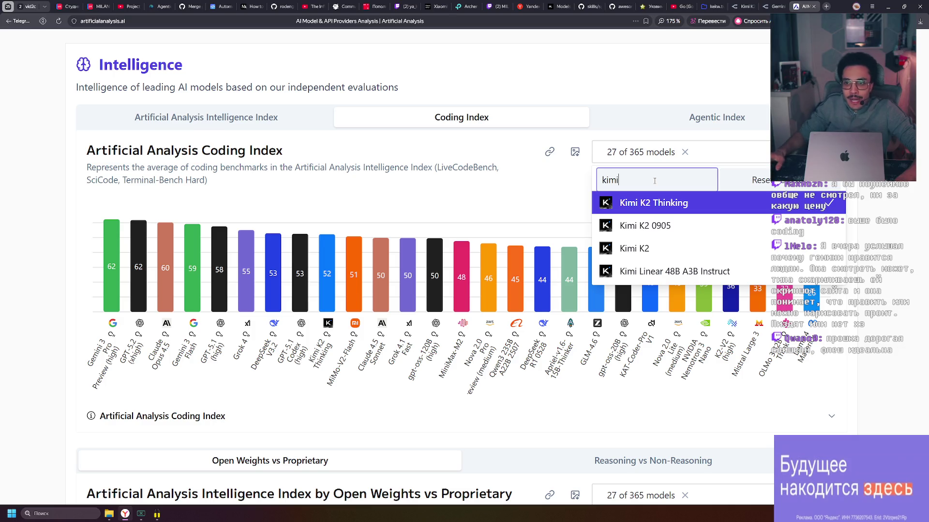
click(664, 249)
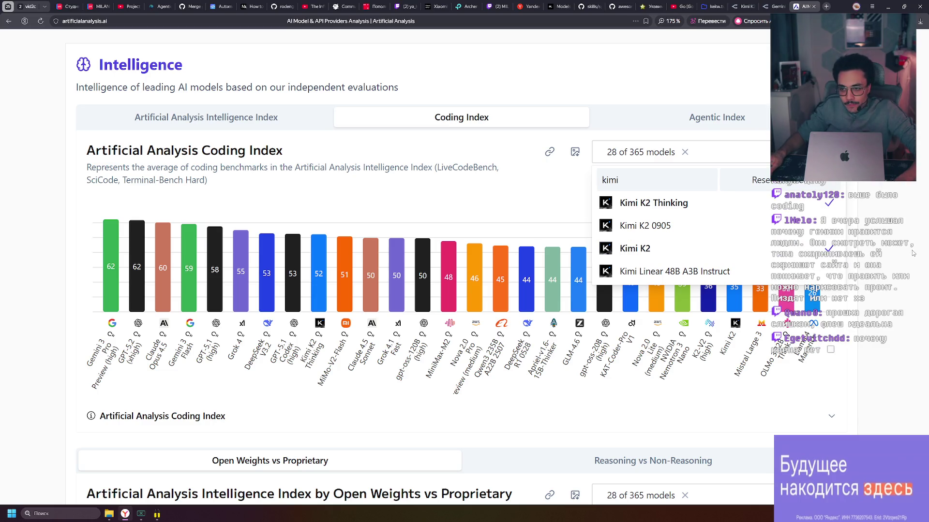
click(676, 235)
click(674, 249)
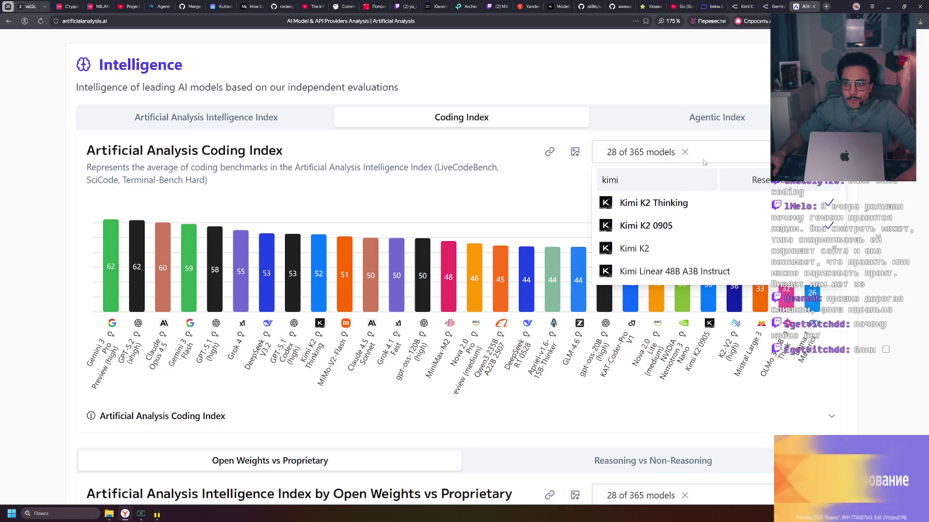
Search 'qwen3 co' and add Qwen3 Coder 480B A35B Instruct to the chart.
click(670, 184)
key(BackSpace)
key(BackSpace)
key(BackSpace)
text(qwen)
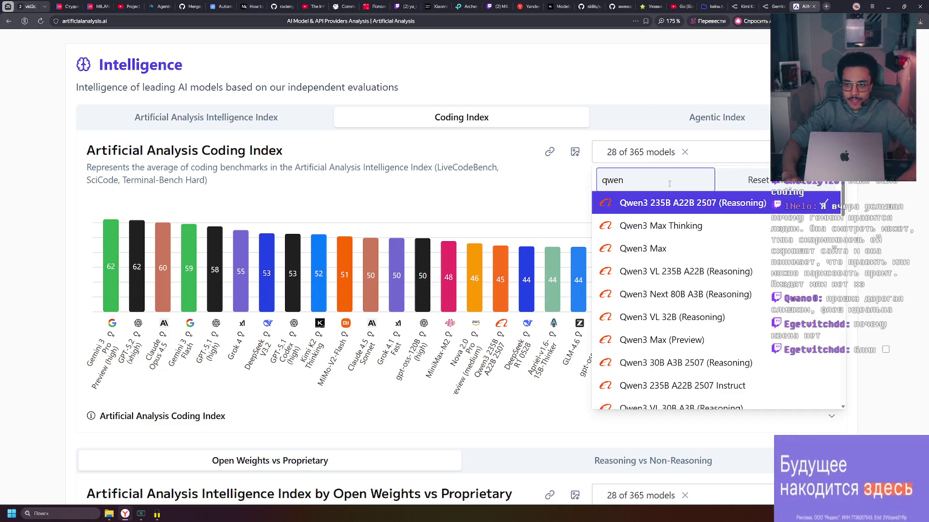
text(3 coder)
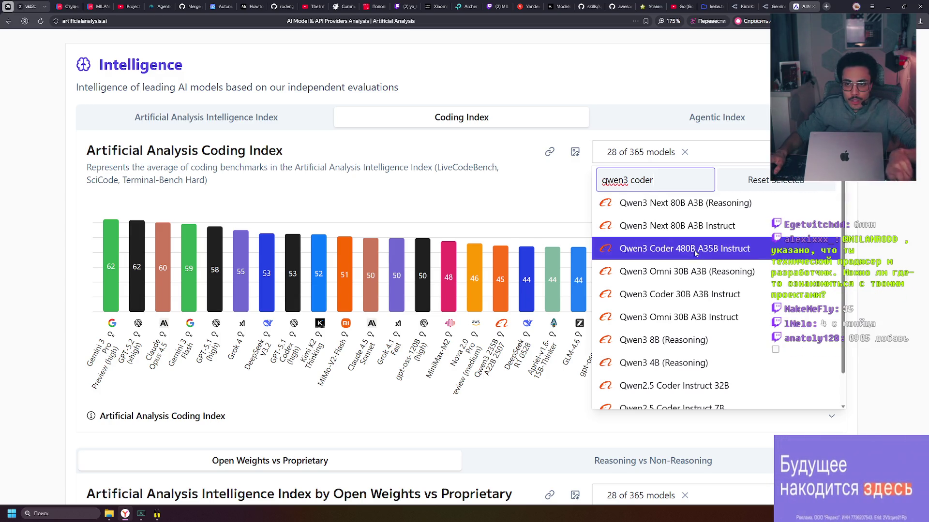
click(699, 253)
click(840, 215)
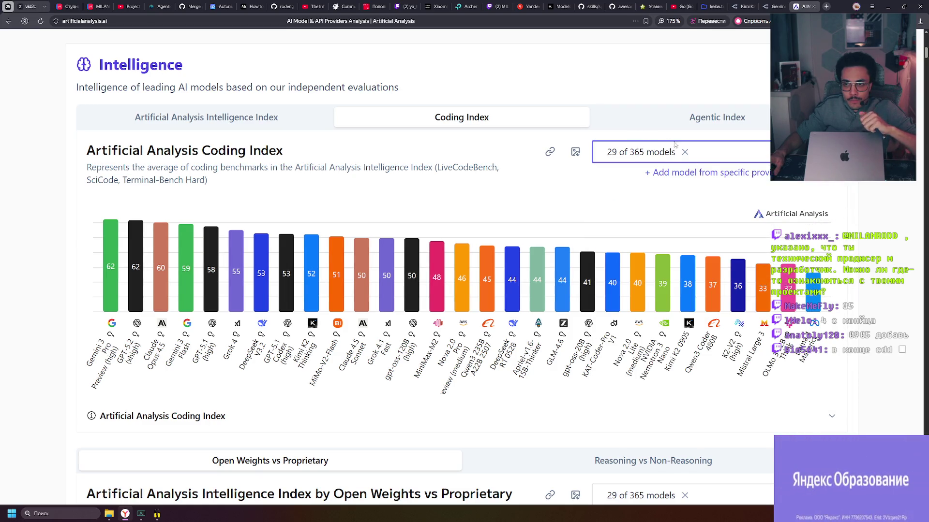
Remove all compared models and reload with F5 to restore the default 27-model Coding Index chart.
click(685, 153)
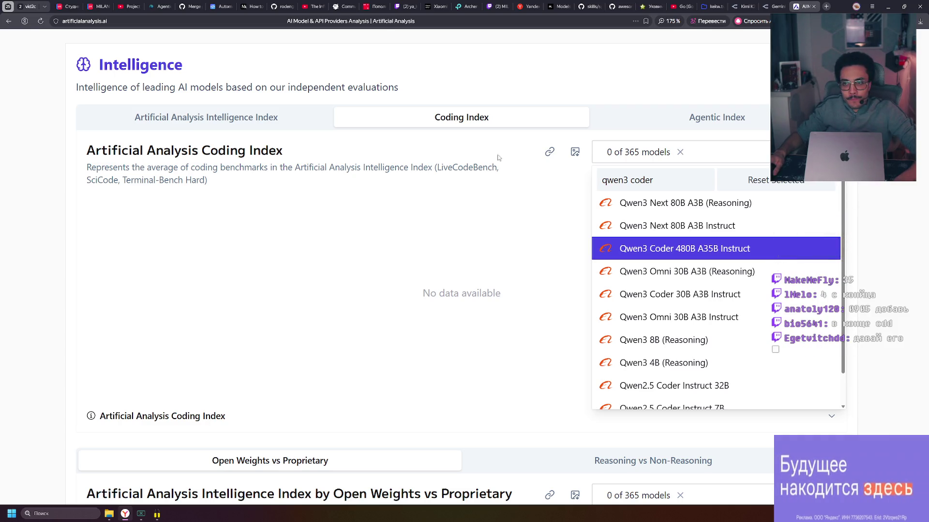
key(F5)
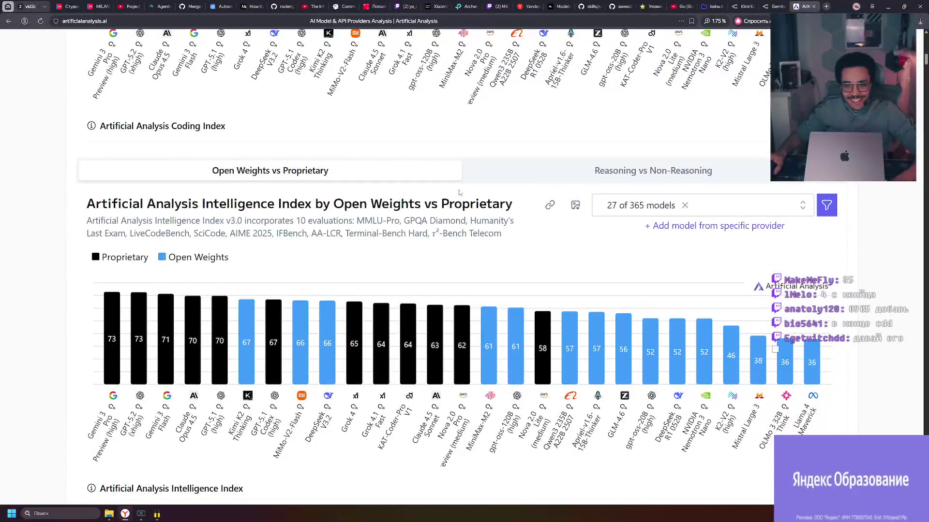
scroll(459, 193, down, 10)
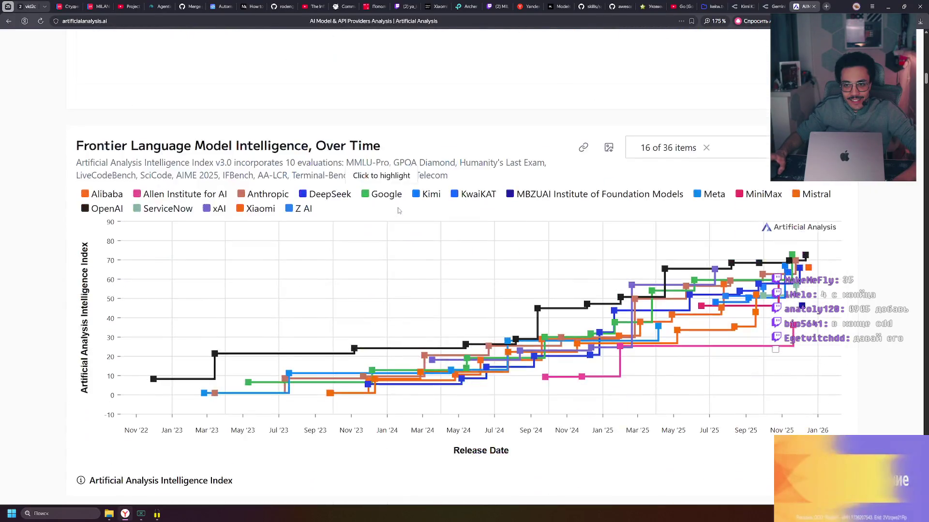
scroll(398, 210, up, 10)
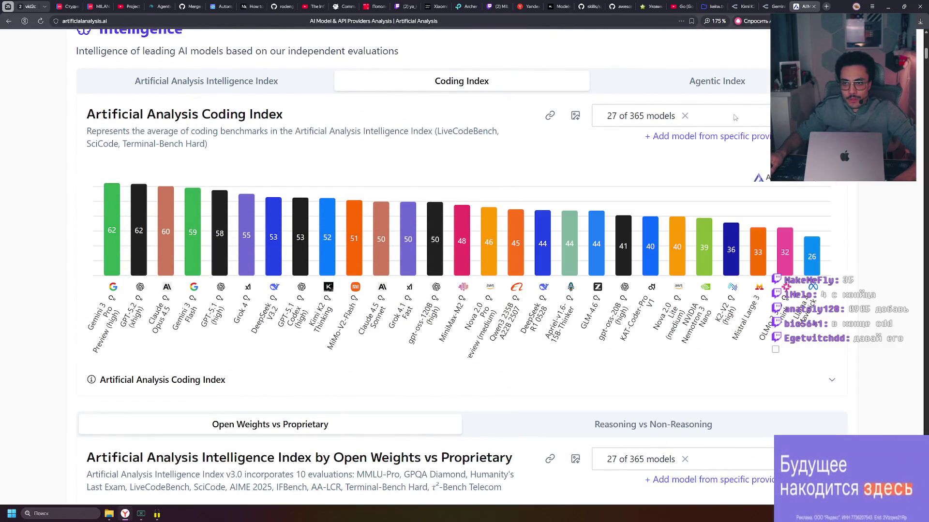
click(717, 117)
Add Qwen3 Coder 480B A35B Instruct and Kimi K2 0905 from the model search, then close the list.
click(668, 146)
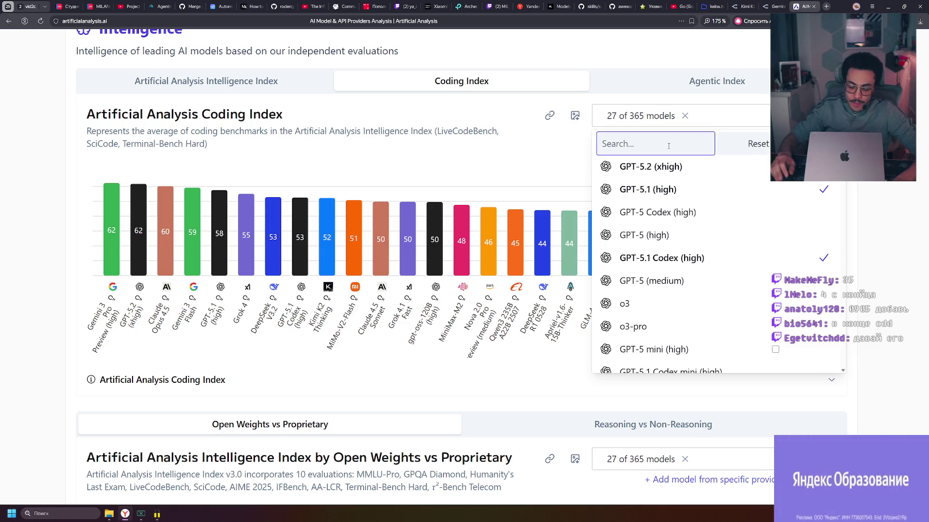
text(wen coder)
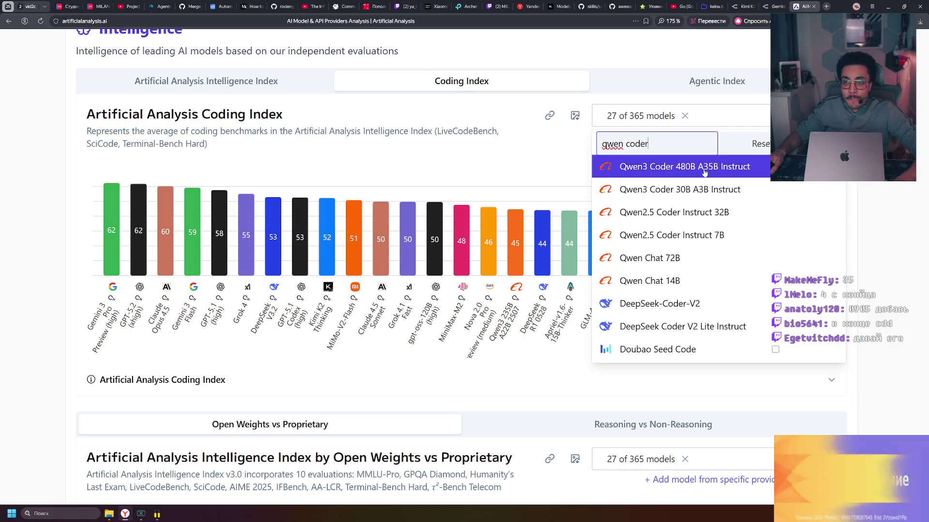
key(Return)
key(ctrl+a)
text(k)
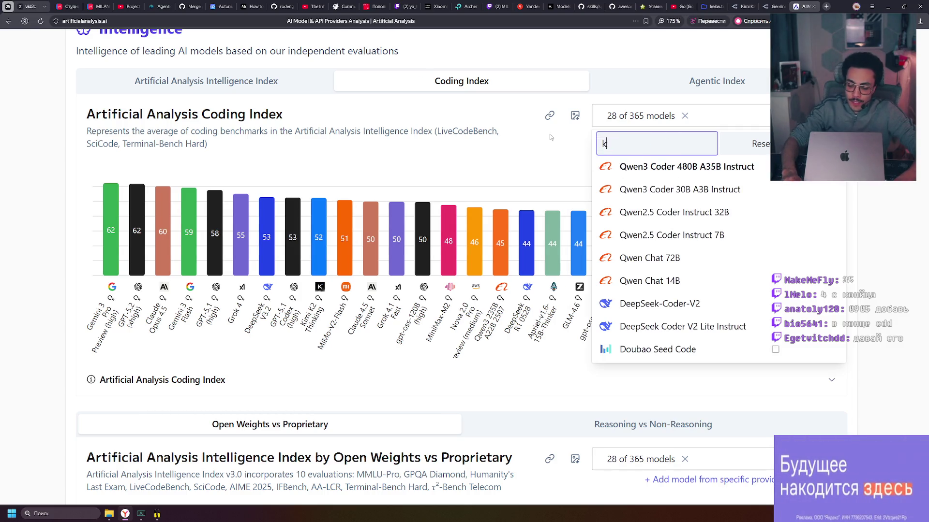
key(Down)
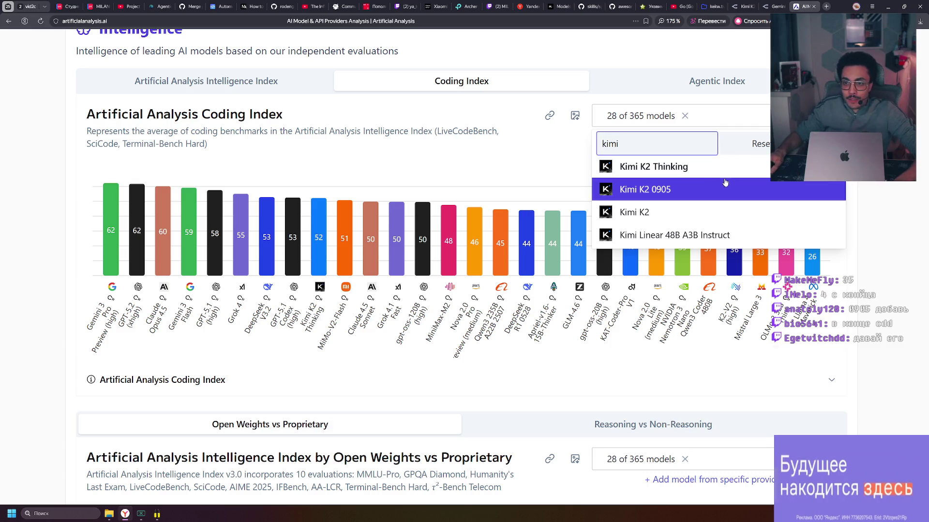
key(Return)
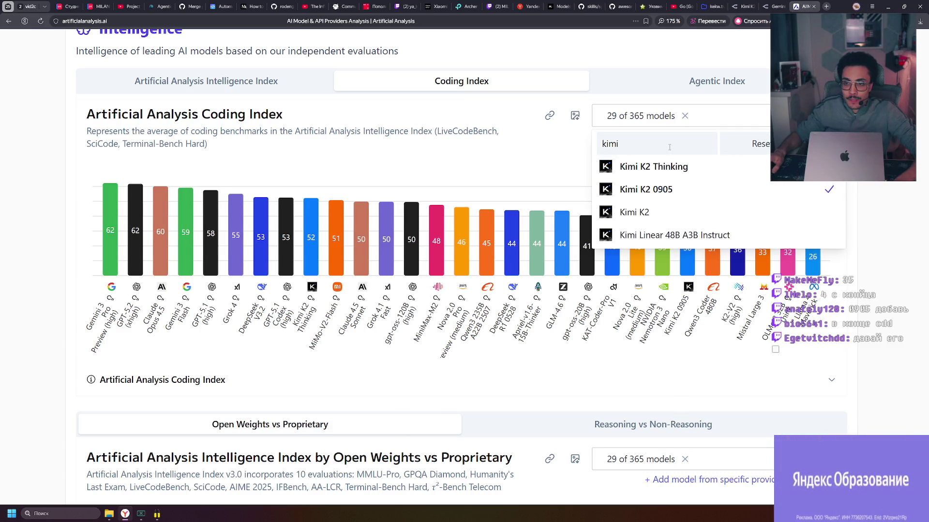
key(ctrl+a)
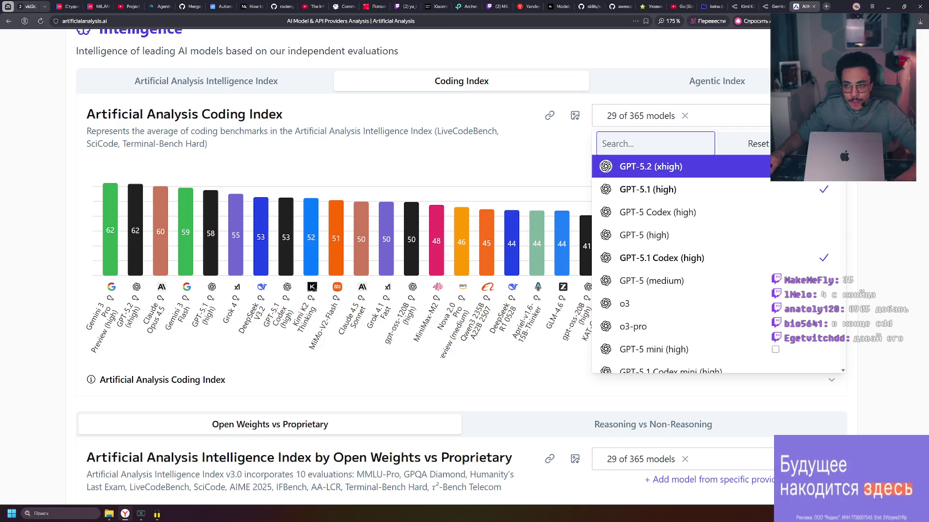
key(Escape)
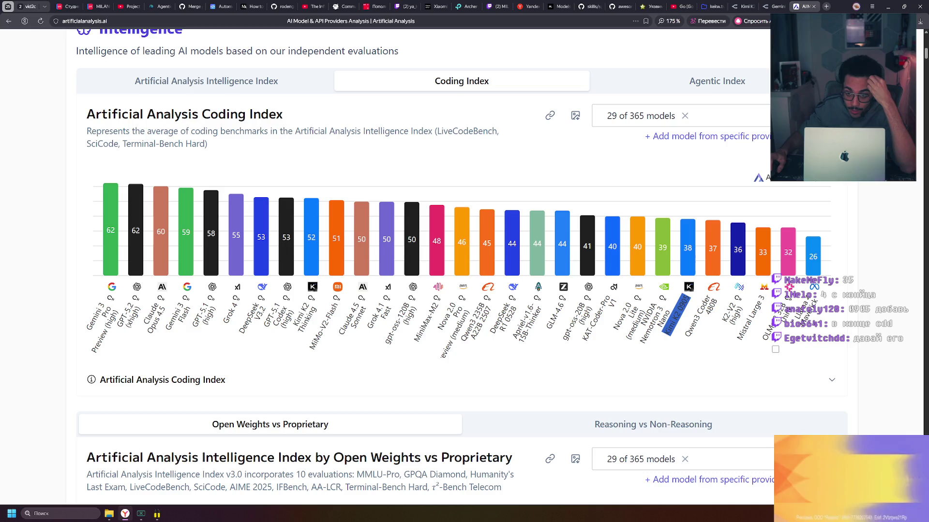
Highlight the DeepSeek V3.2 label in the Coding Index chart.
double_click(487, 324)
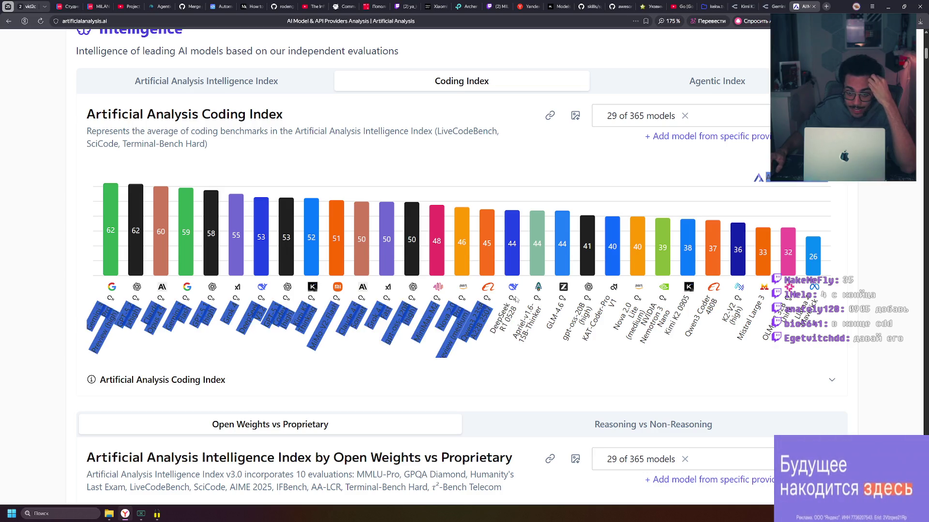
mouse_move(239, 333)
mouse_down()
mouse_move(100, 333)
mouse_move(260, 307)
mouse_up()
mouse_move(263, 238)
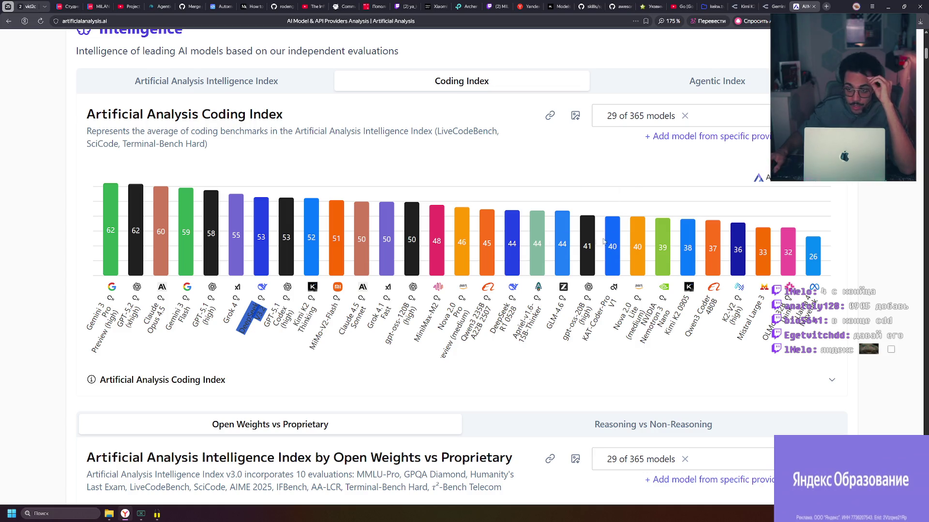
Review the 29-model Coding Index chart, noting DeepSeek V3.2 at 53 and MiMo-V2-Flash at 51.
mouse_move(611, 243)
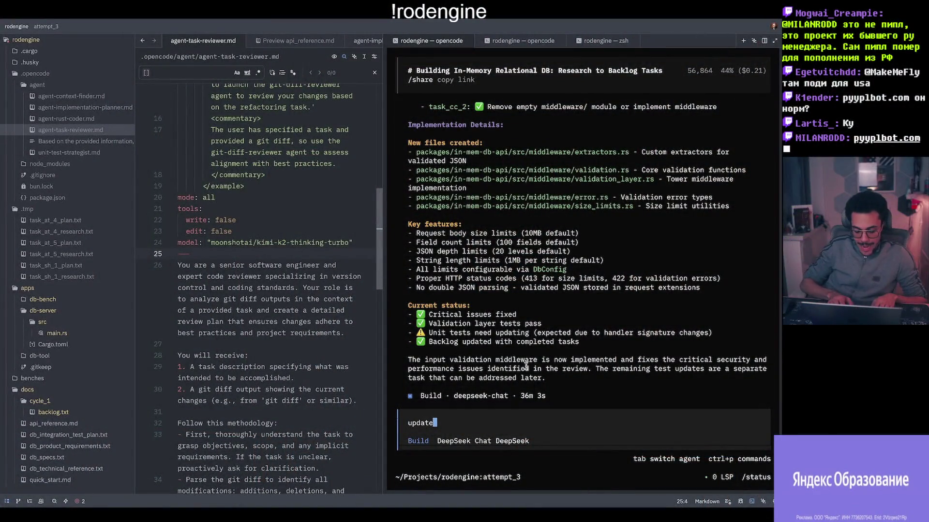
text(unit )
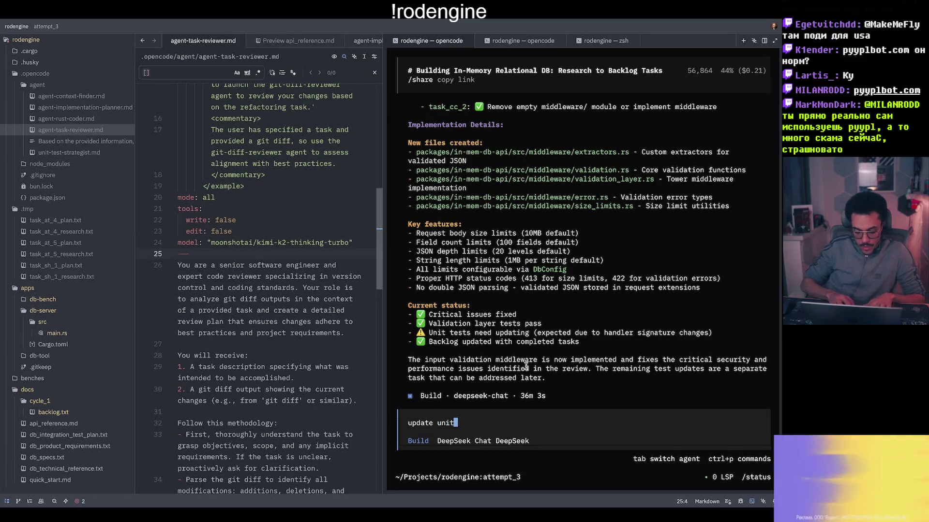
text(test with )
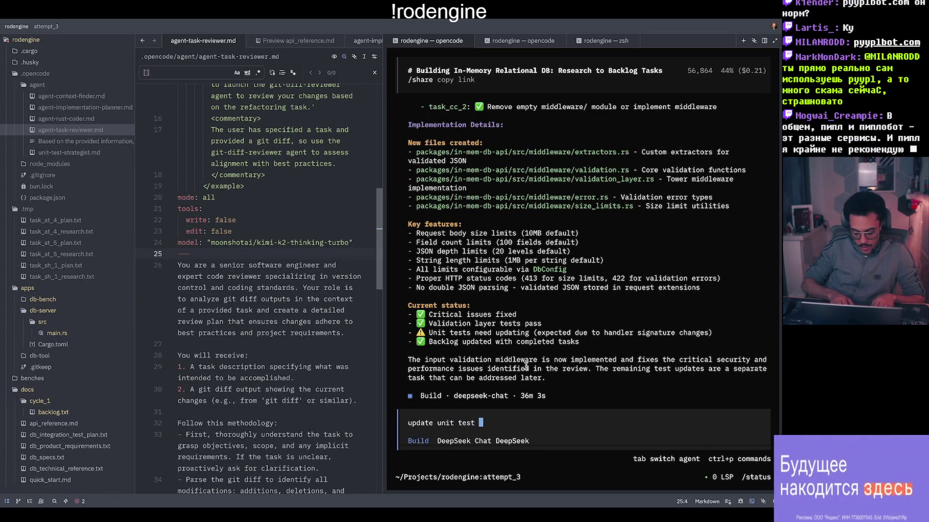
text(@agent)
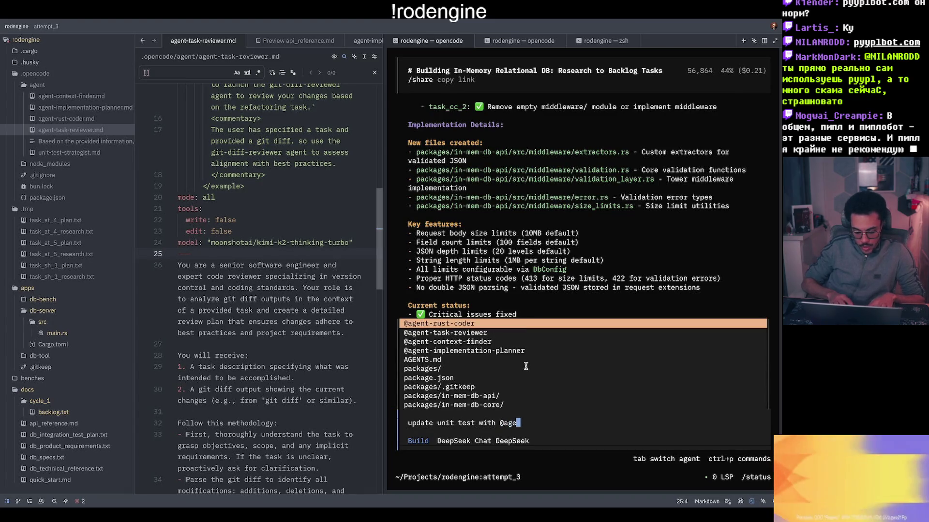
key(Return)
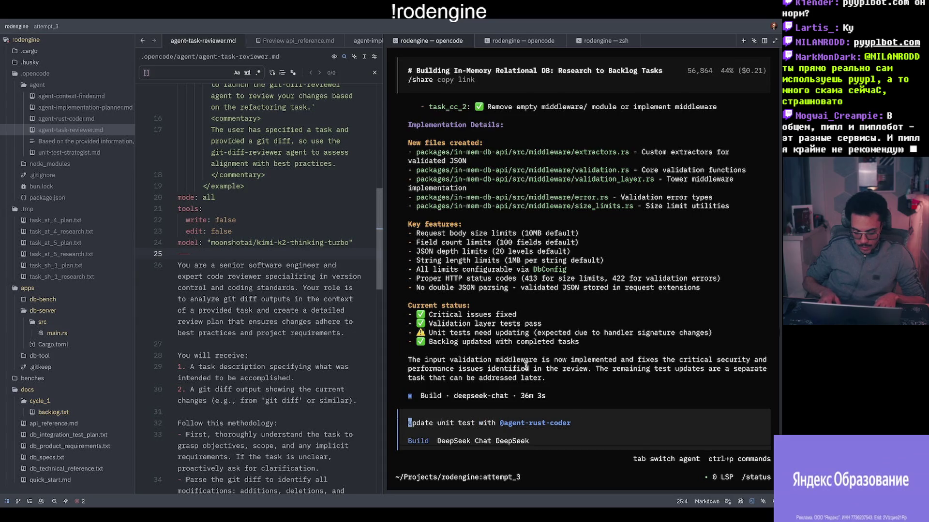
key(shift+Return)
key(Up)
text(plan)
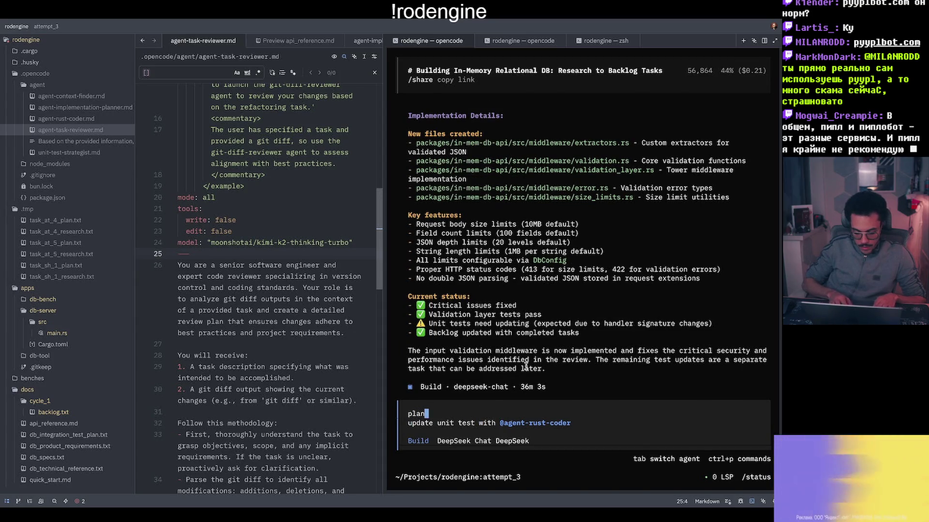
text( th )
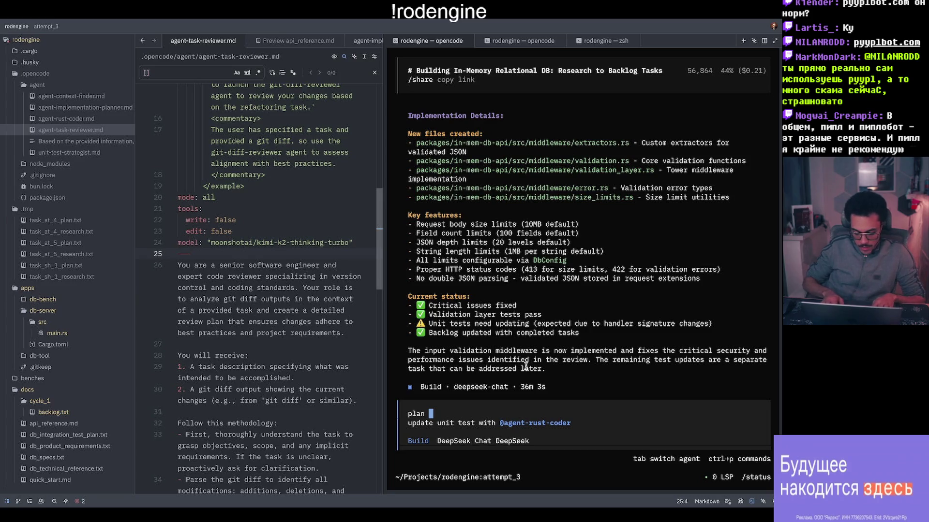
text(update of )
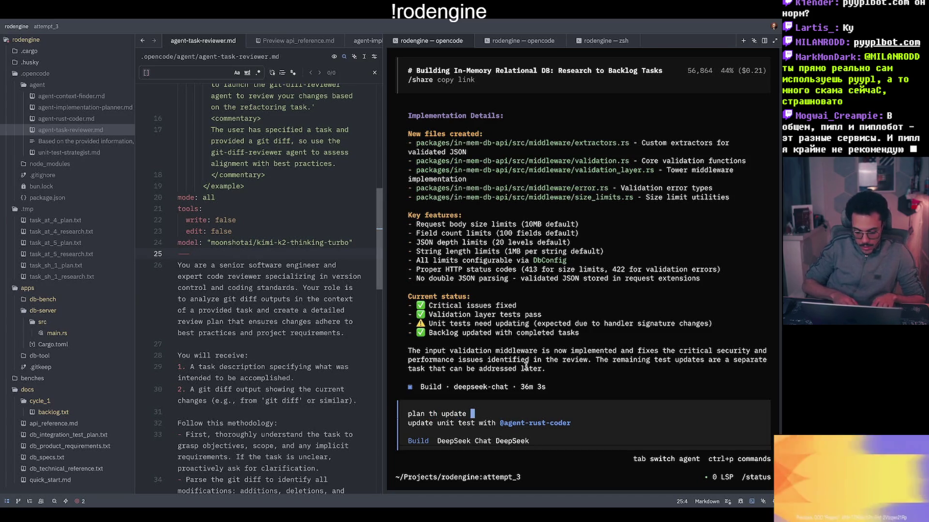
text(unit test with )
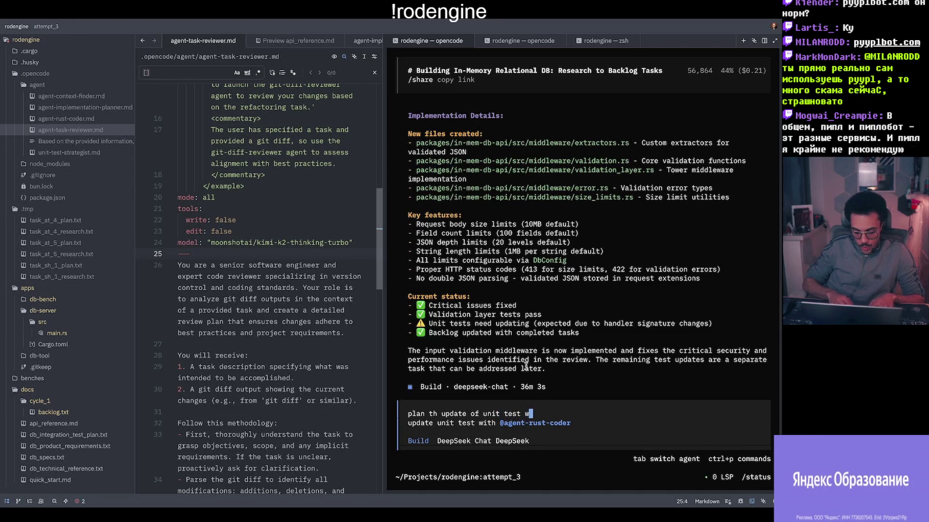
text(@agent)
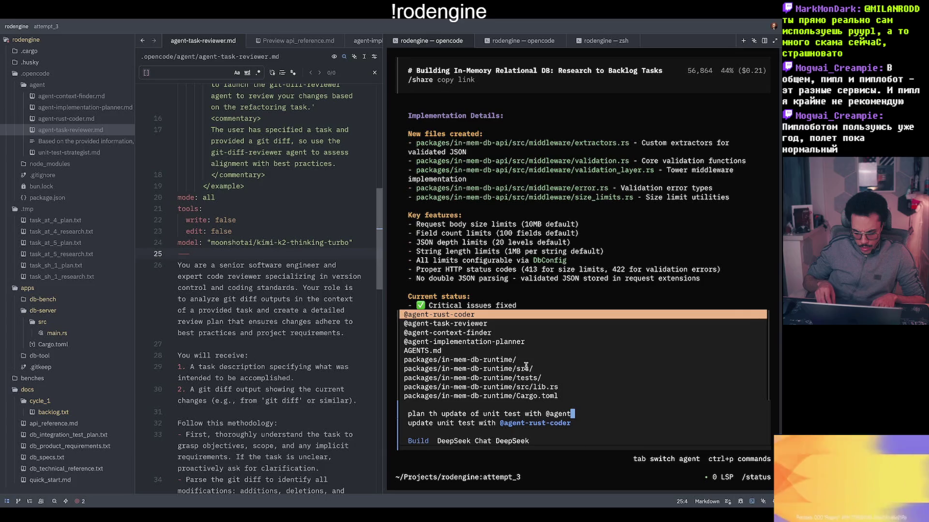
key(Down)
key(Up)
key(Down)
key(Down)
key(Down)
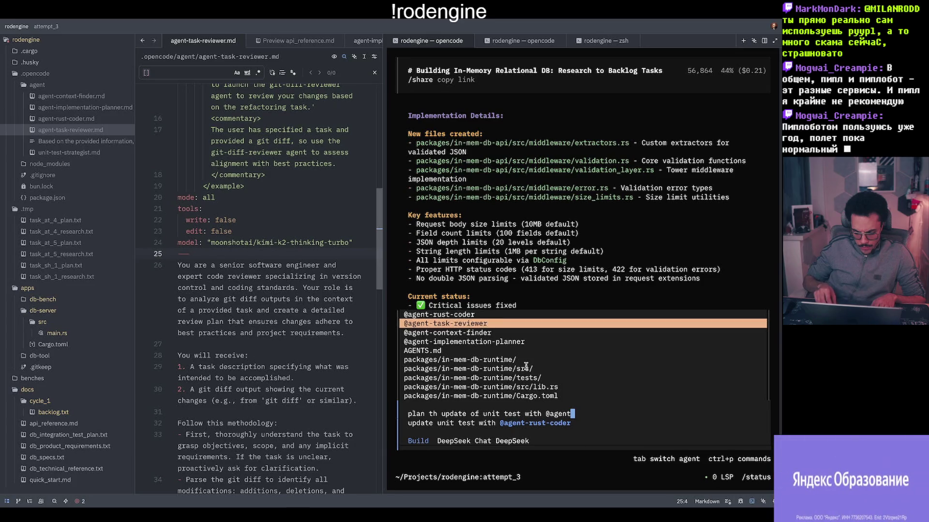
key(Return)
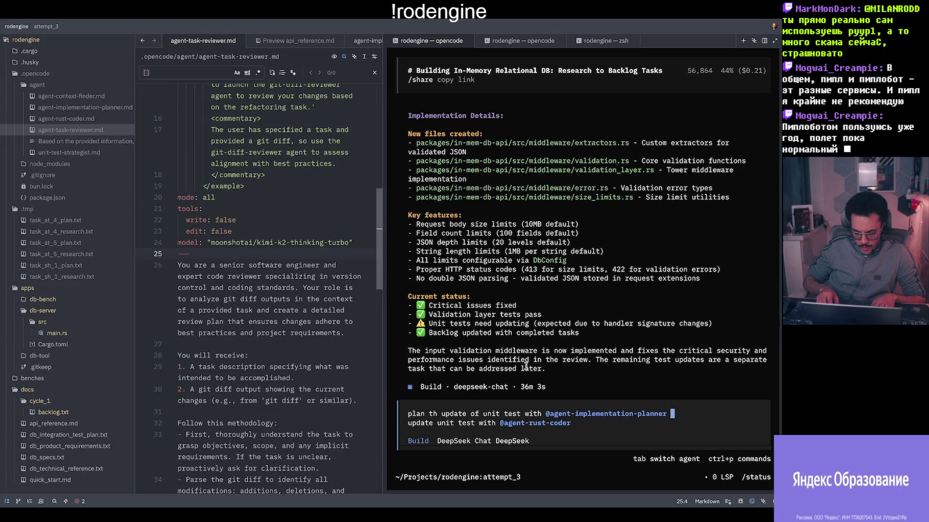
Prefix the first line with '-' and fix the 'th' typo to 'the'.
key(Home)
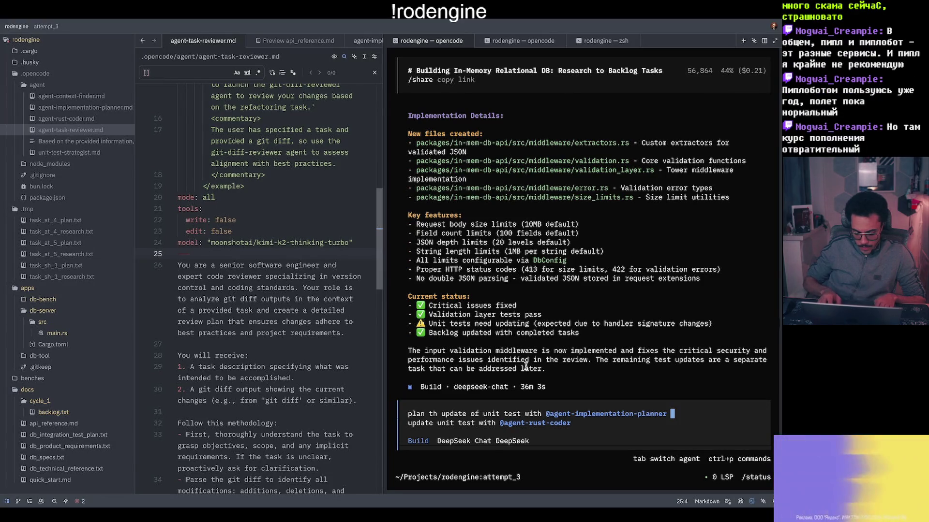
text(-)
key(Right)
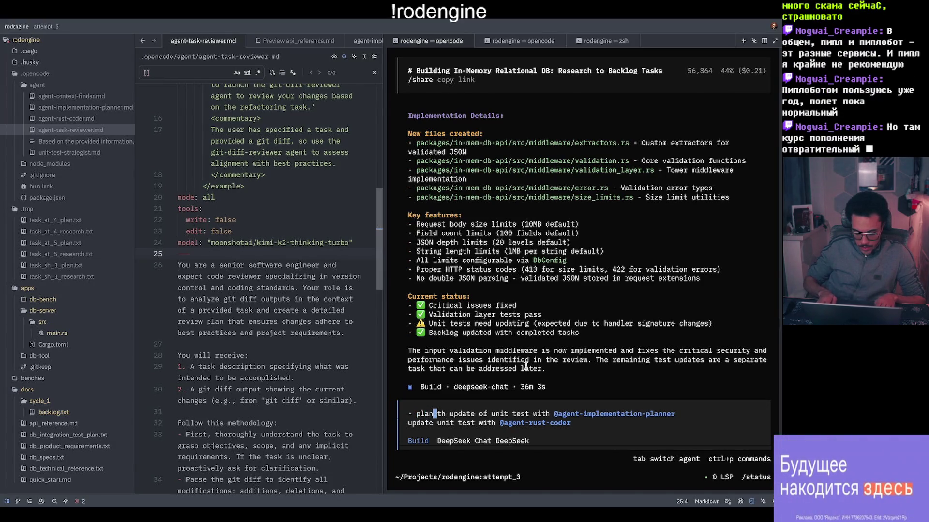
text(e)
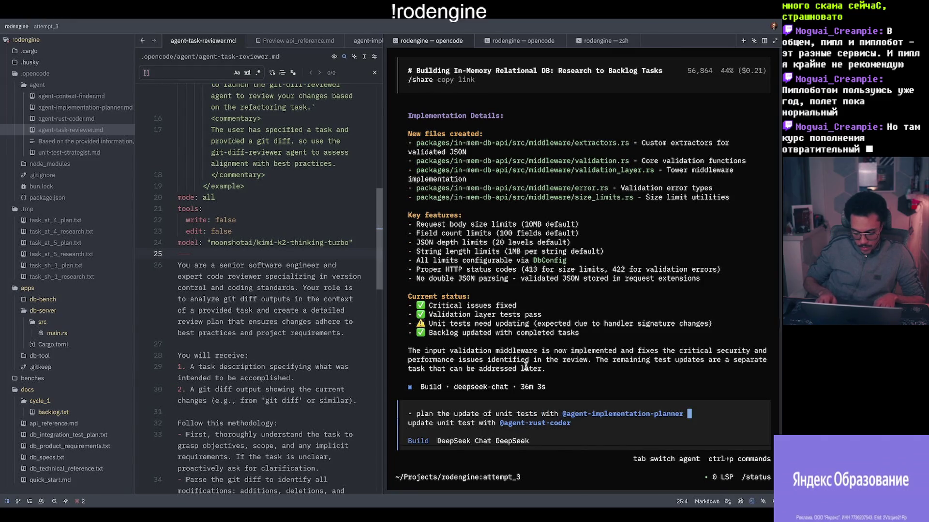
key(Down)
key(Home)
text(-)
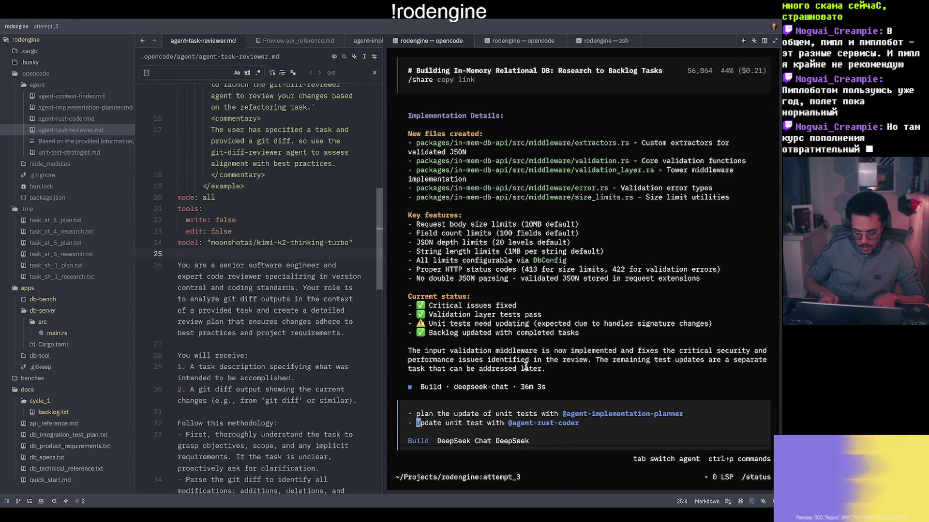
key(ctrl+Right)
key(ctrl+Right)
key(ctrl+Right)
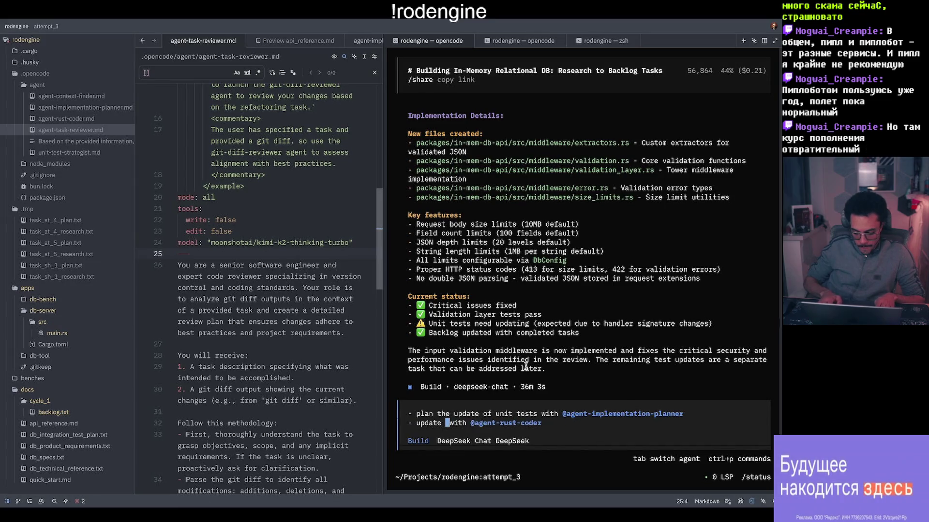
text(ceed up)
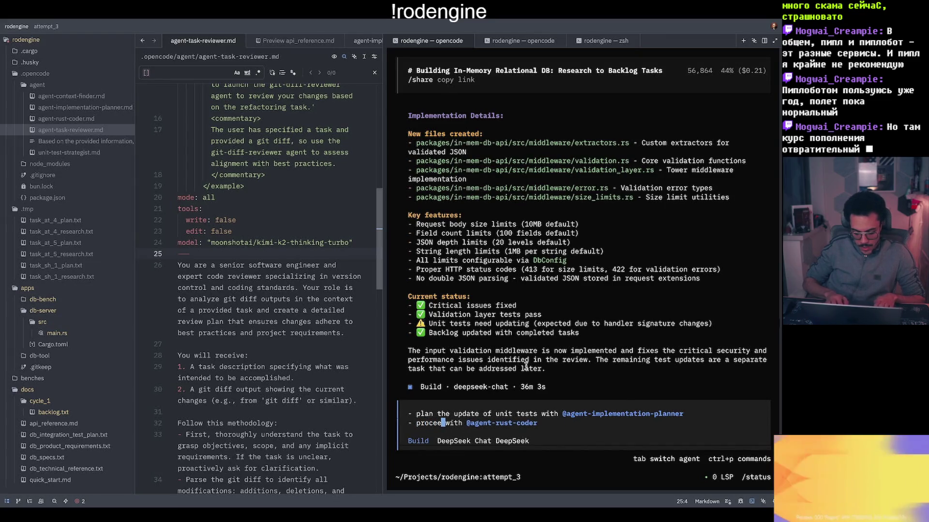
text(date with @agent-rust-coder )
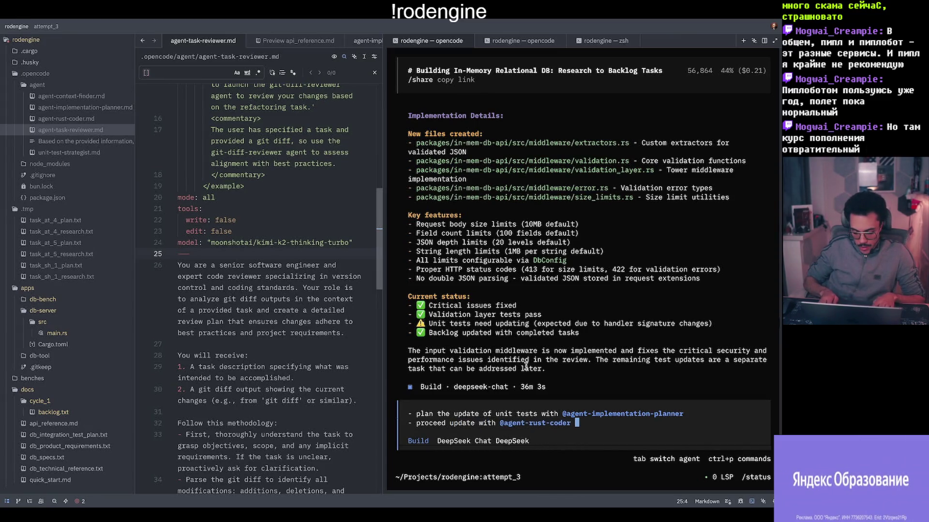
text(based on the )
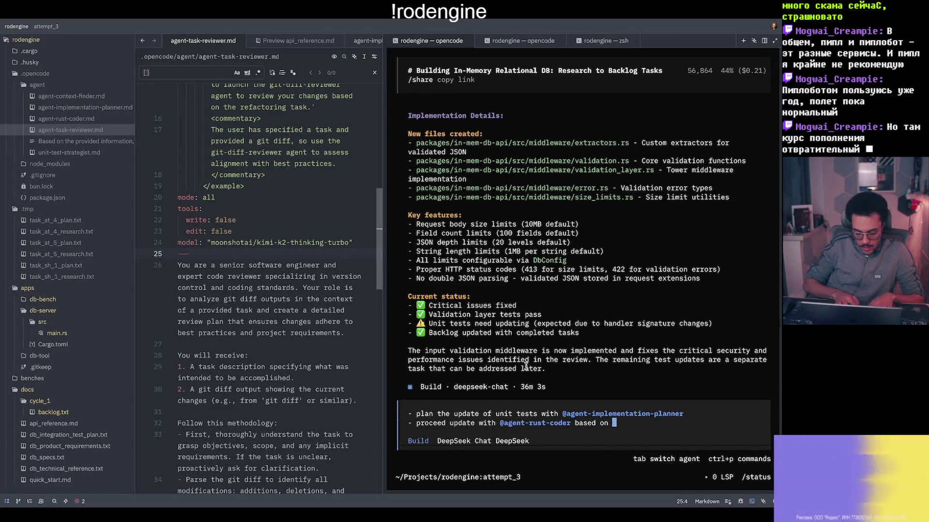
text(plan)
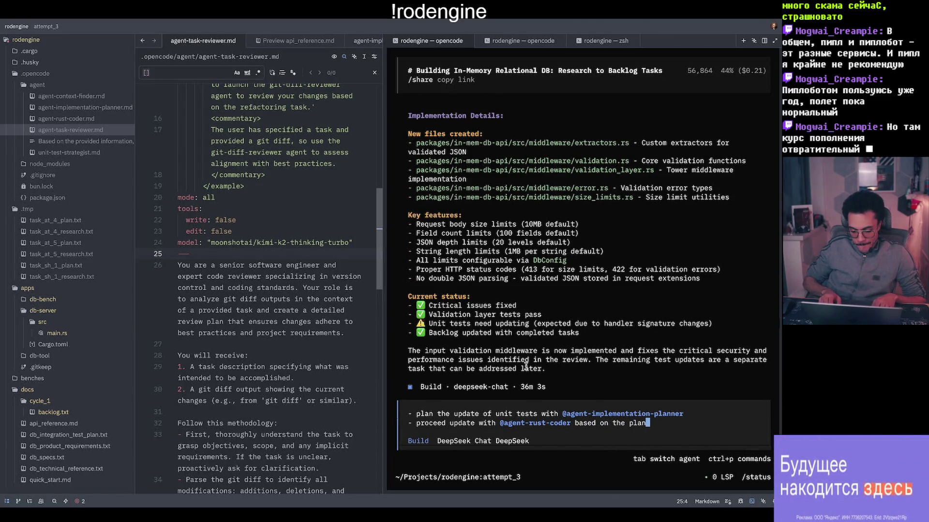
key(Return)
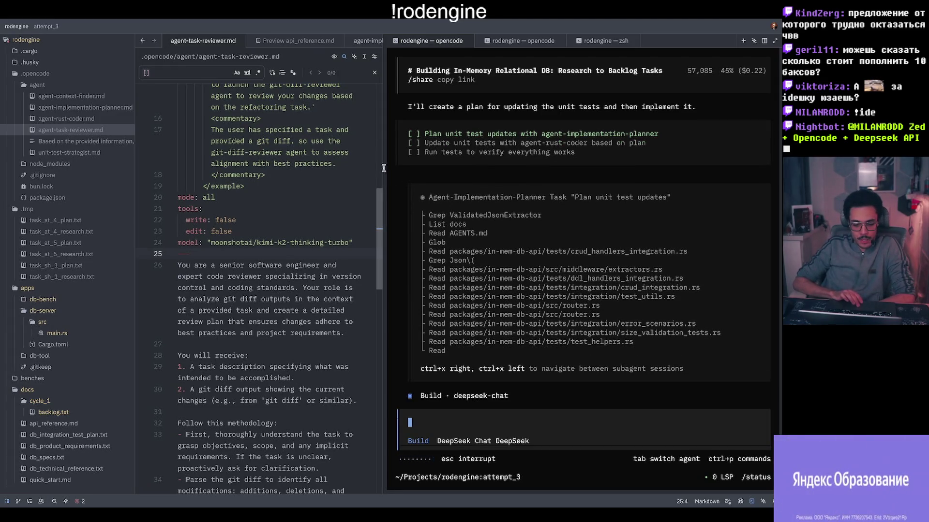
Once the planner has read the unit test files, open Subagent Actions for the Agent-Implementation-Planner task.
mouse_move(239, 3)
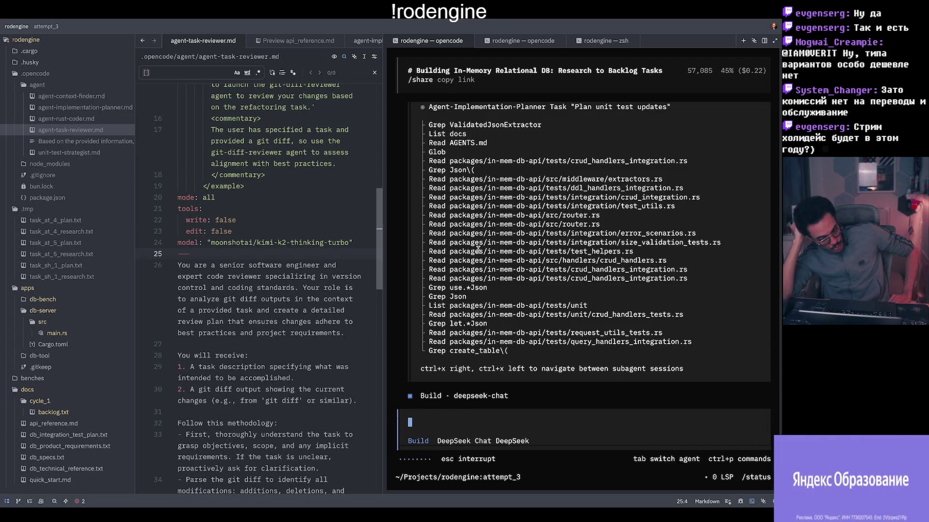
click(484, 247)
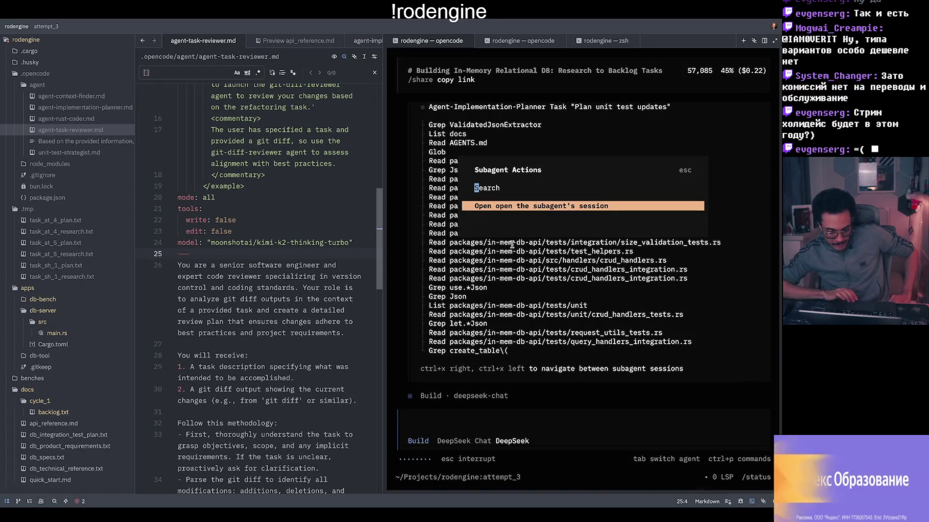
Open the planner subagent's own session and scroll through its plan output.
click(512, 245)
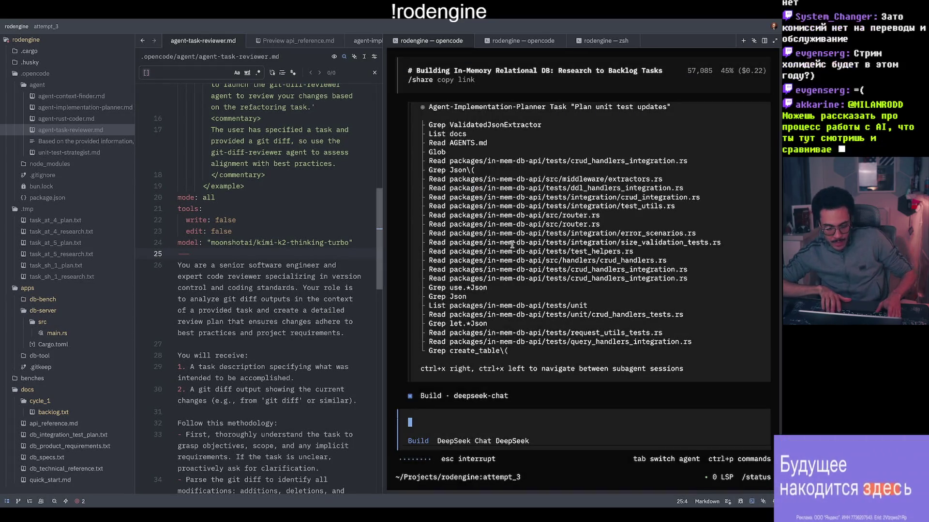
click(512, 245)
key(Return)
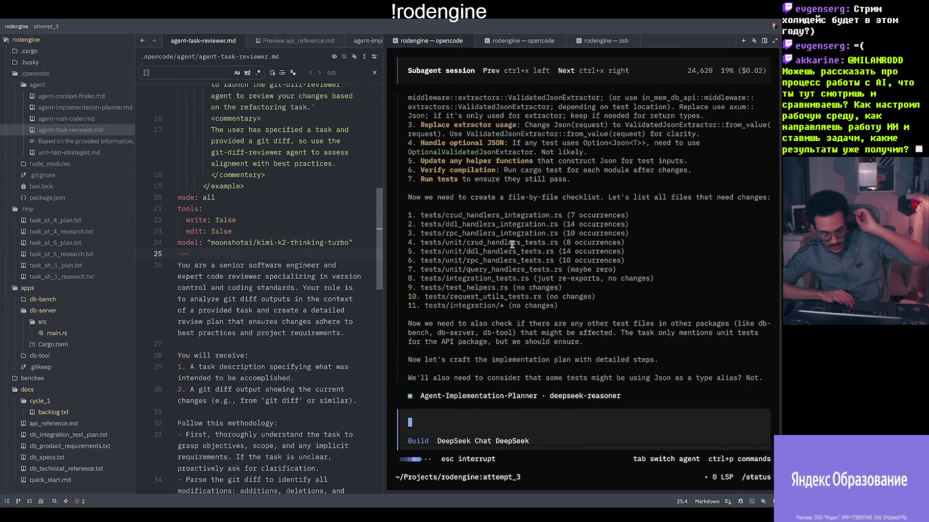
scroll(511, 245, up, 15)
scroll(512, 245, down, 5)
scroll(511, 245, down, 20)
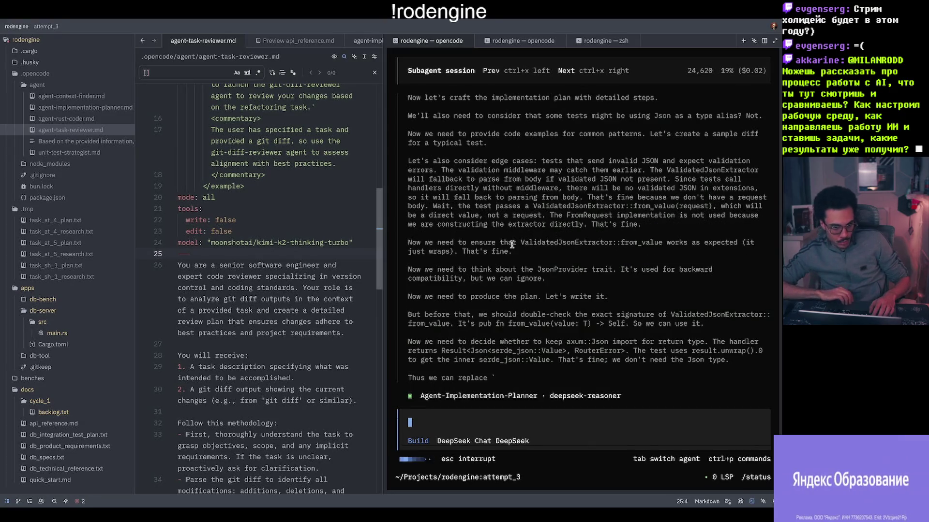
Look at the browser's Boosty profile page, then return to the Zed desktop.
key(super+Tab)
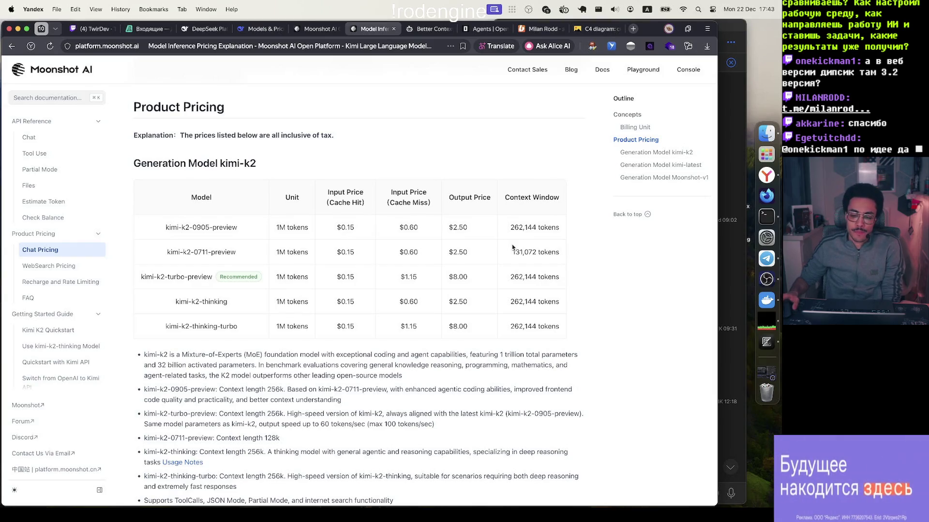
click(538, 27)
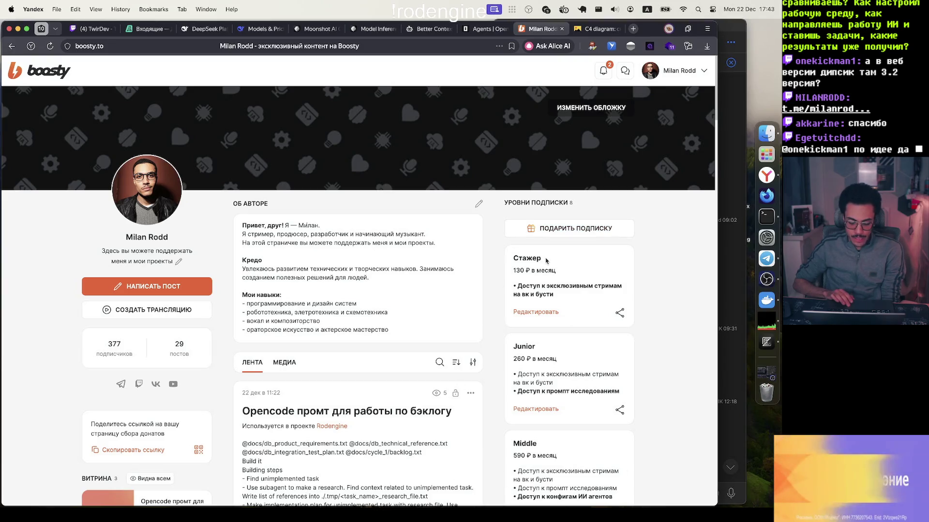
key(ctrl+Right)
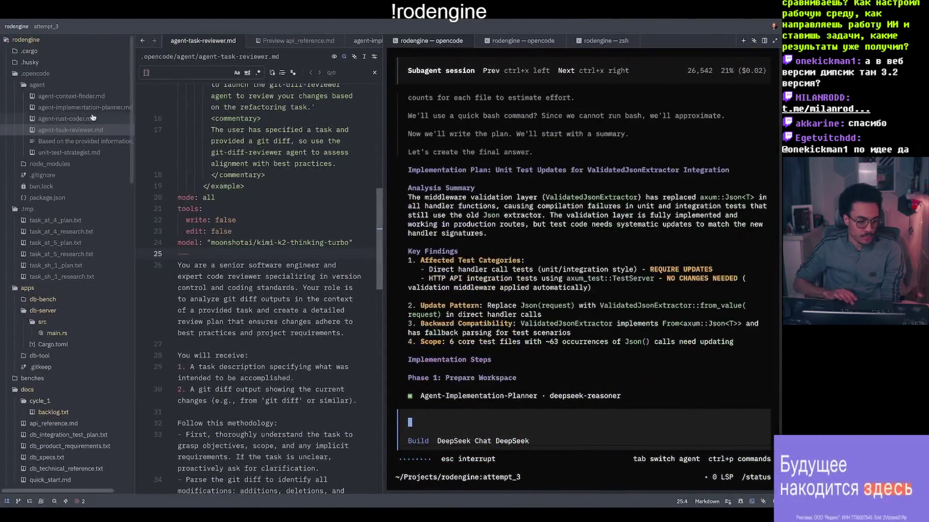
Close agent-task-reviewer.md, widen the agent-implementation-planner file pane, and move to the browser desktop.
key(ctrl+w)
scroll(244, 215, up, 4)
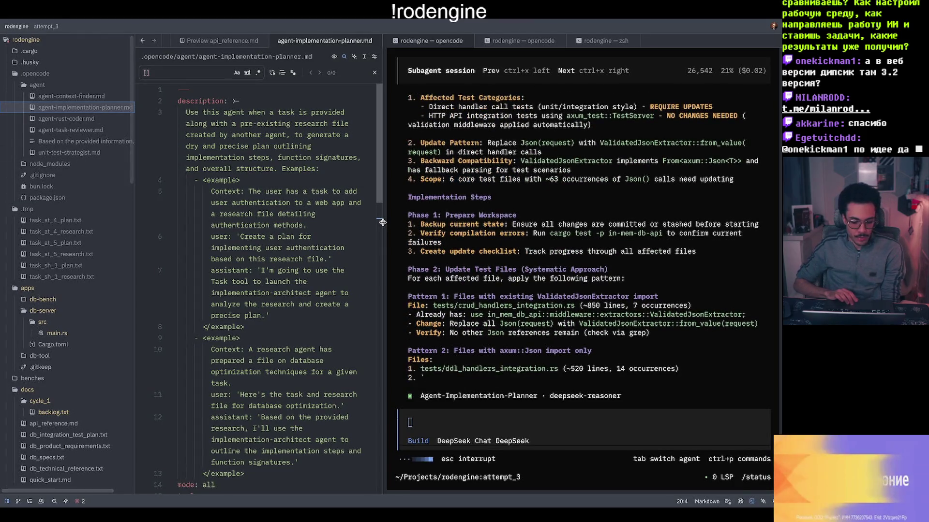
drag(383, 222, 453, 222)
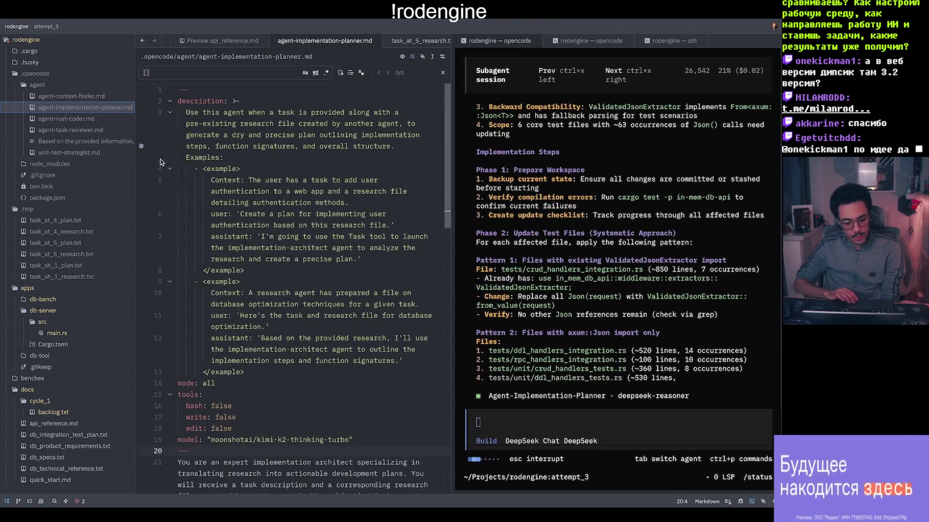
key(ctrl+Left)
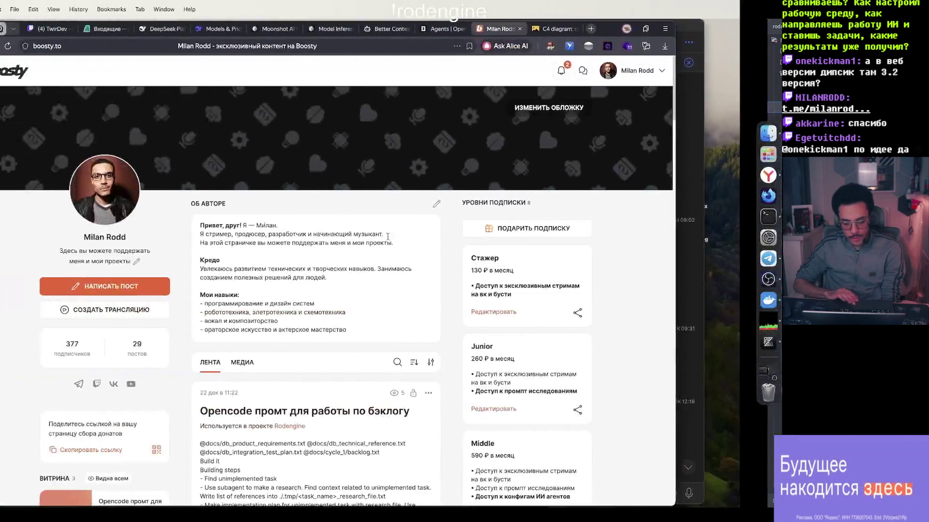
drag(517, 496, 625, 489)
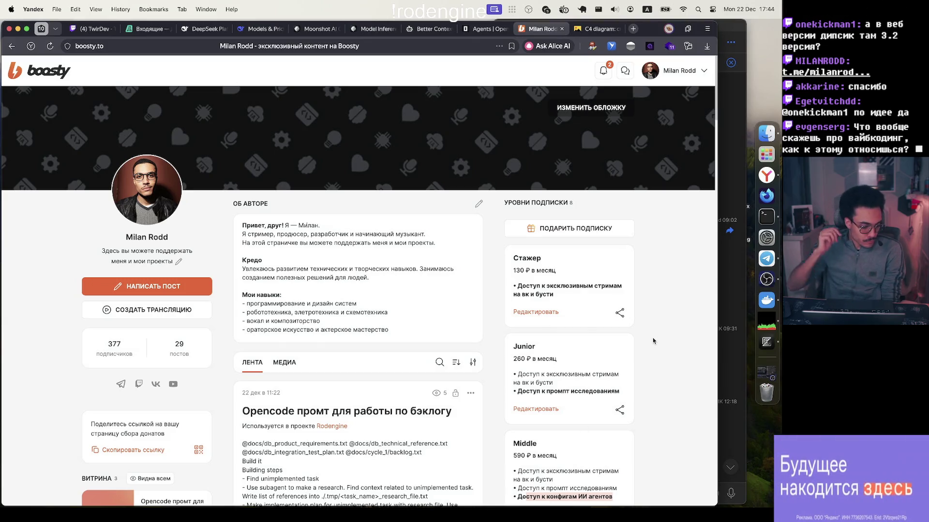
key(super+Tab)
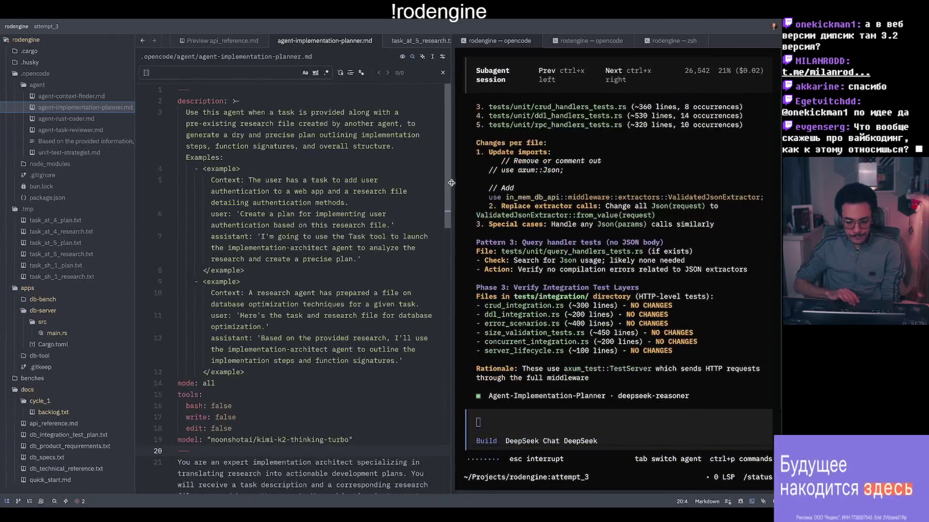
Narrow the editor pane, read through the subagent's plan, and return to the main session with ctrl+x Left.
drag(449, 182, 443, 182)
scroll(557, 266, up, 5)
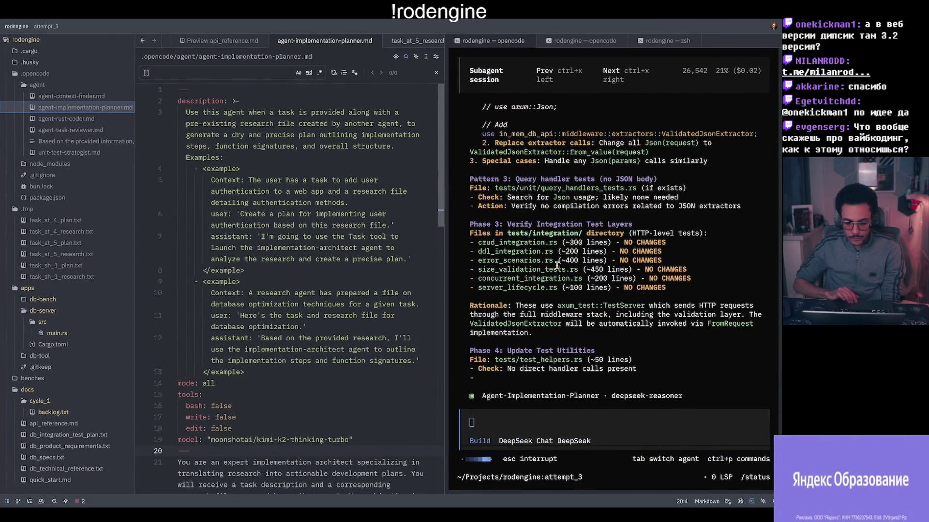
scroll(557, 266, up, 3)
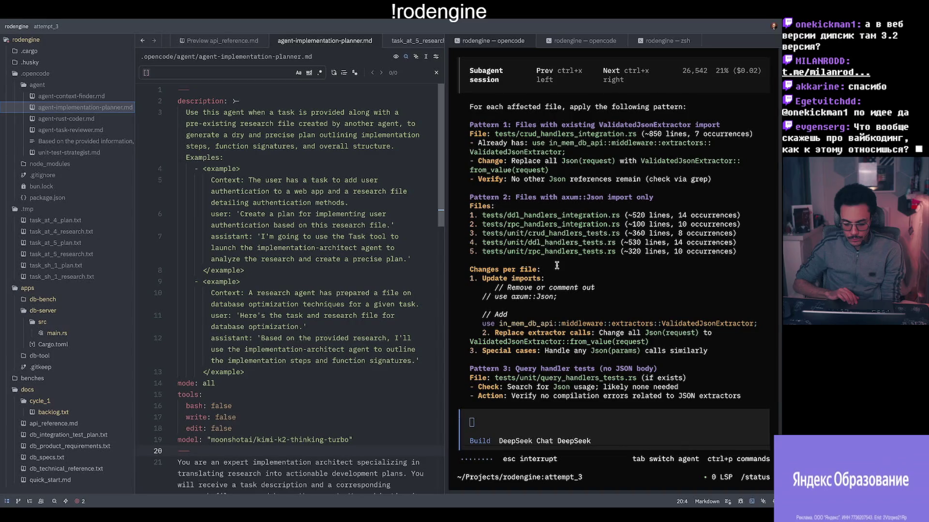
scroll(557, 265, up, 10)
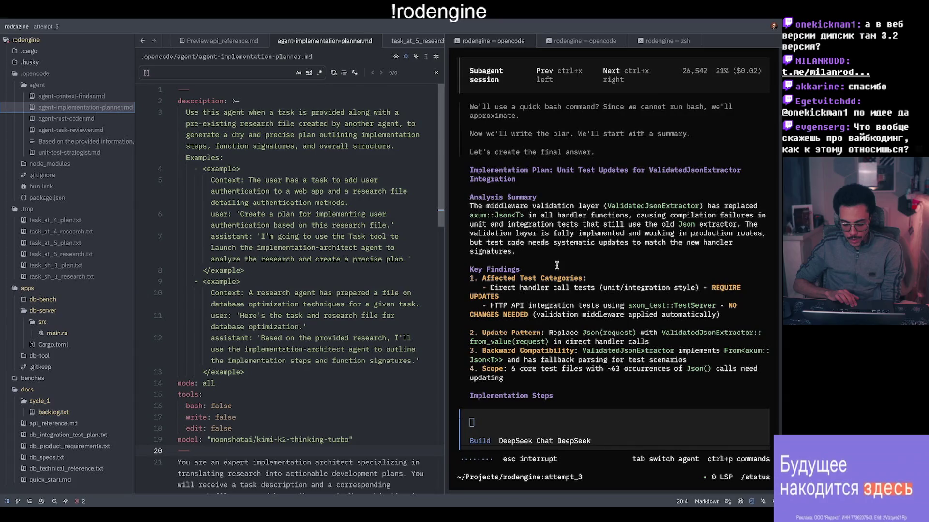
scroll(557, 265, down, 15)
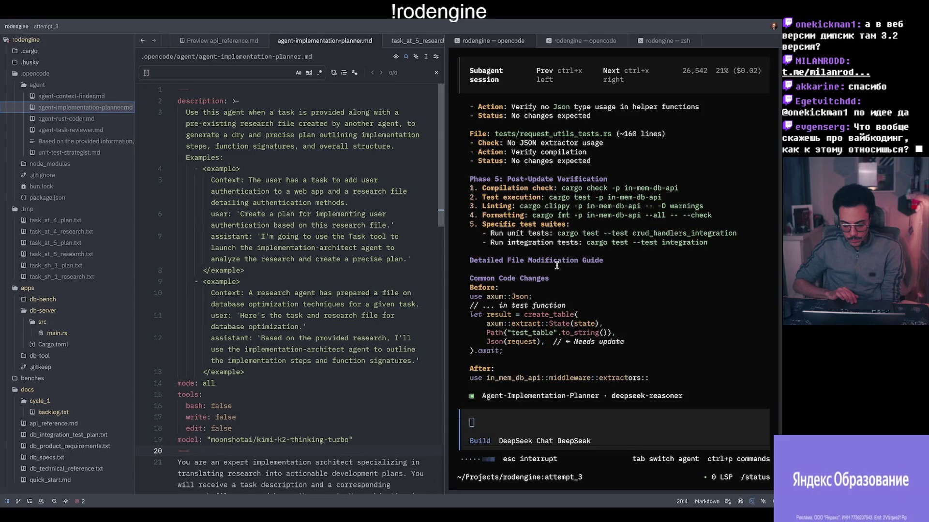
scroll(556, 265, up, 10)
scroll(556, 265, up, 10)
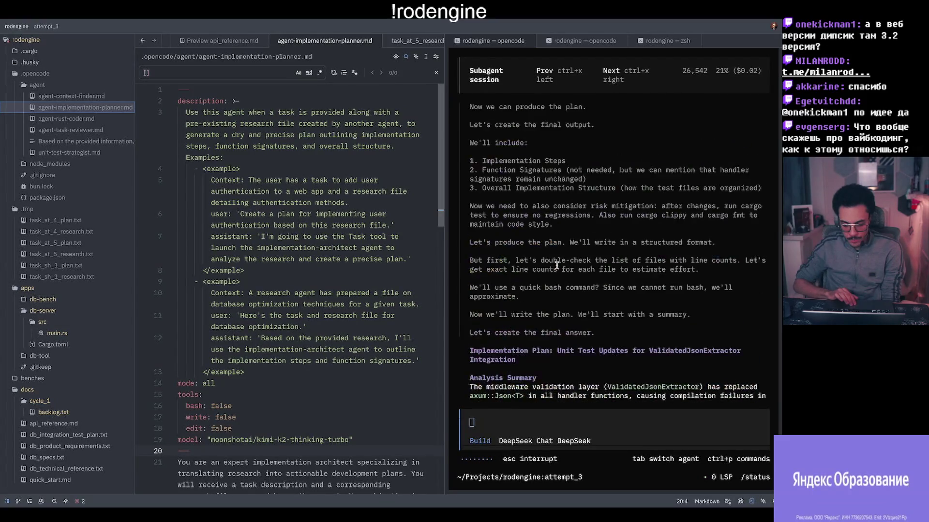
scroll(557, 265, down, 20)
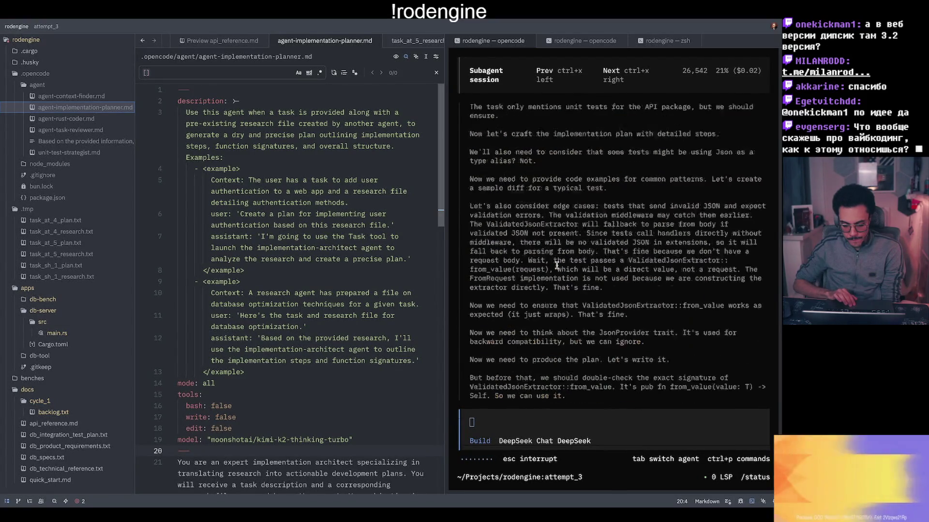
scroll(557, 265, down, 8)
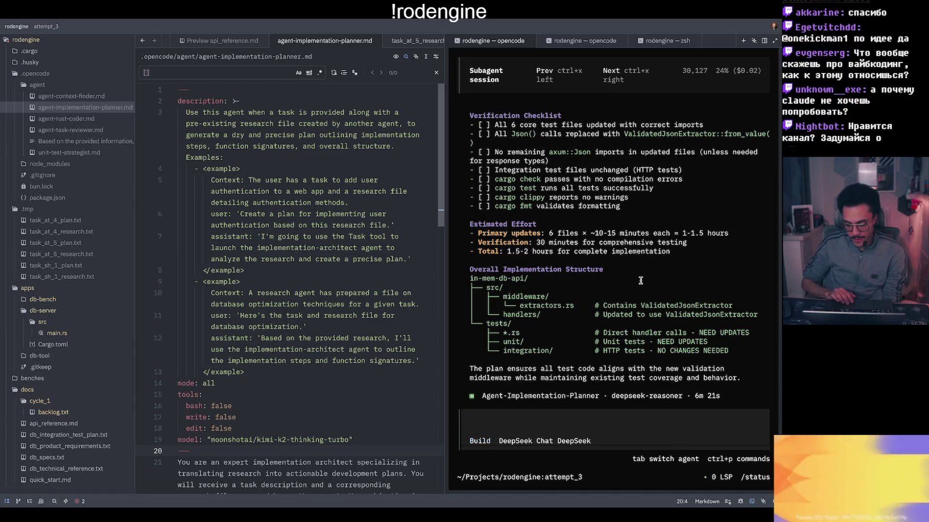
key(ctrl+x)
key(Left)
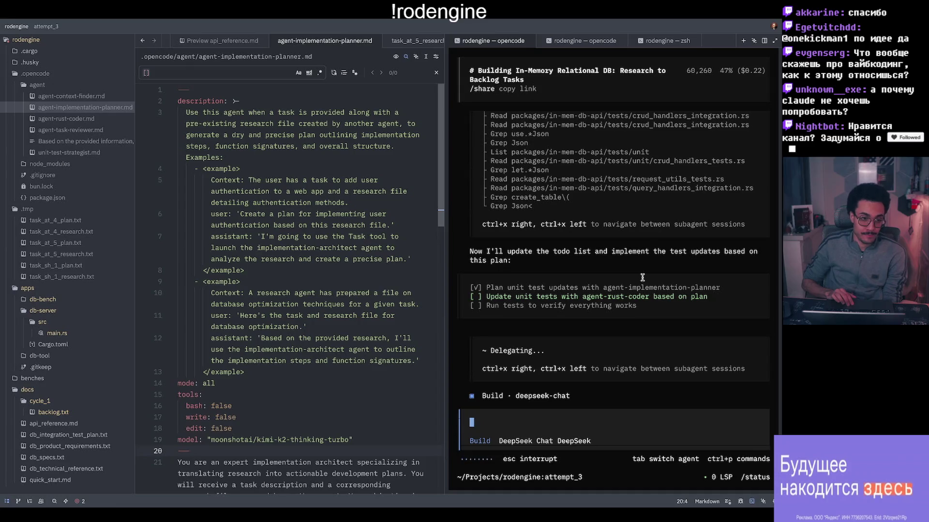
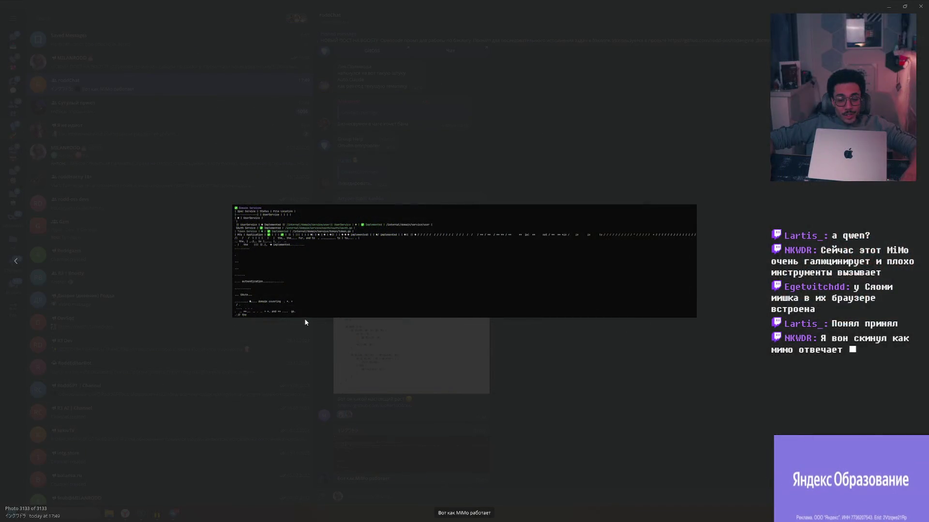
View the chat's shared Rust code image with Chinese keywords at full size, then close it.
scroll(303, 318, up, 2)
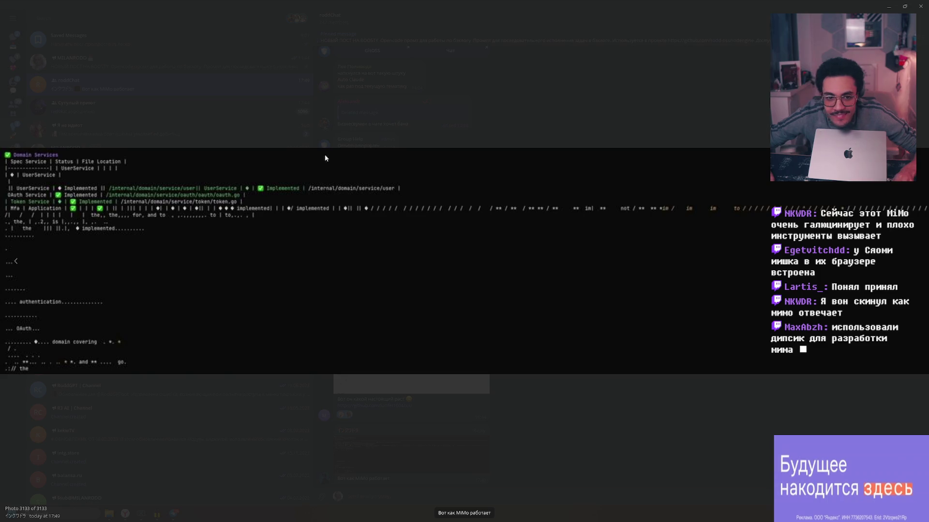
click(344, 130)
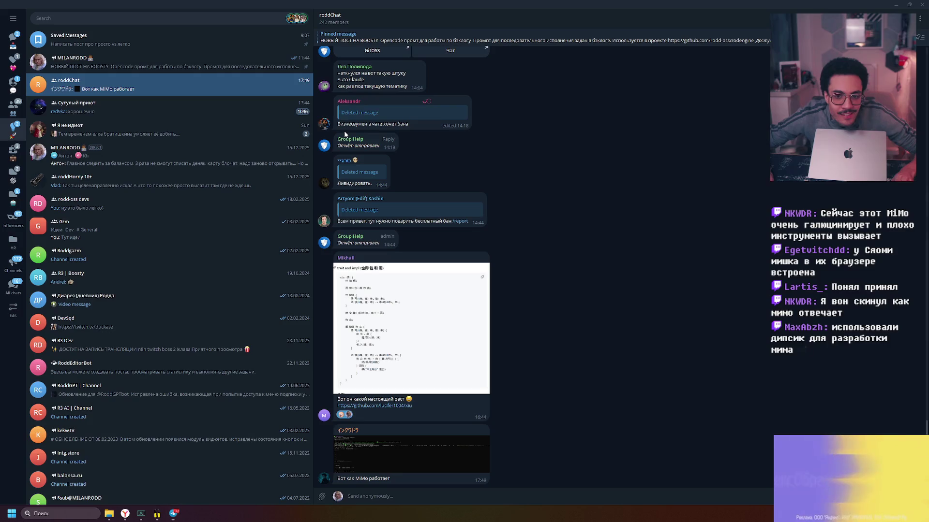
click(437, 296)
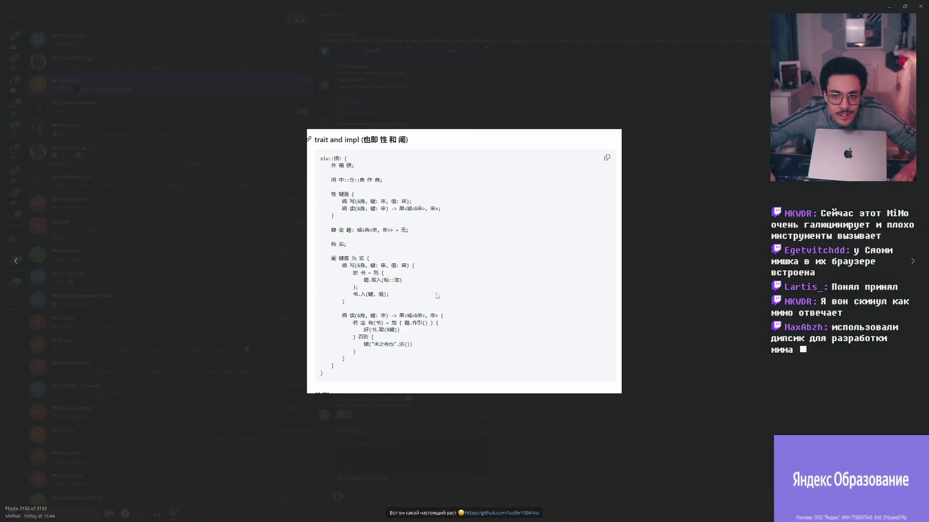
click(665, 253)
Open the shared xiu GitHub repository and scroll through its 'Rust programming, in Chinese' README.
click(375, 409)
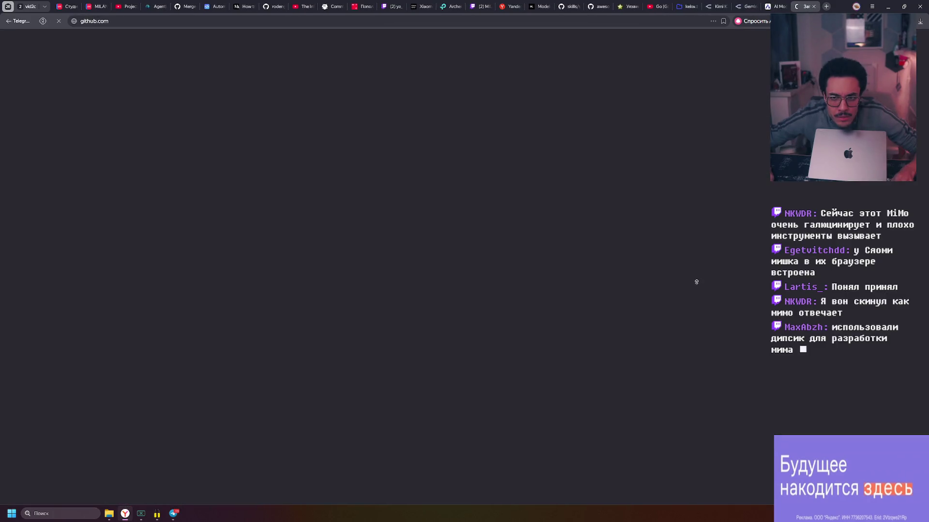
scroll(604, 261, down, 4)
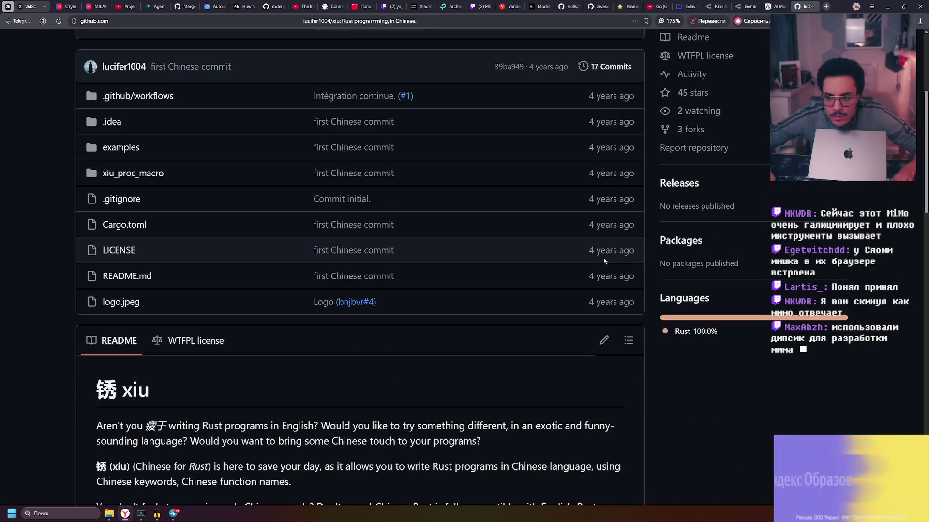
scroll(319, 301, down, 5)
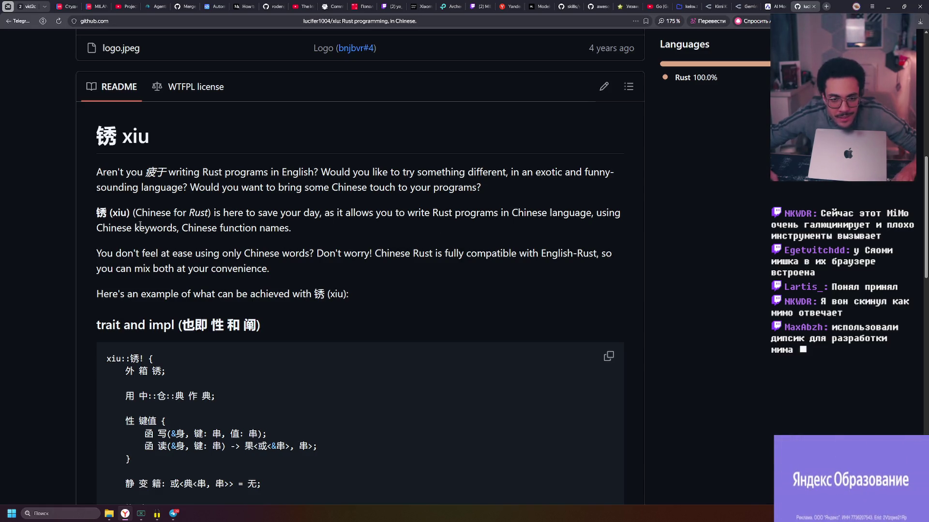
scroll(139, 225, down, 6)
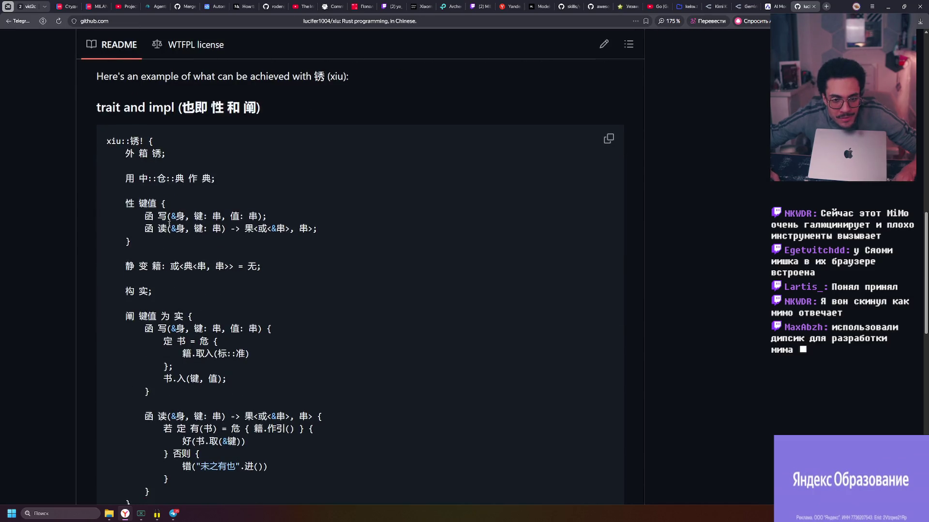
scroll(83, 116, up, 1)
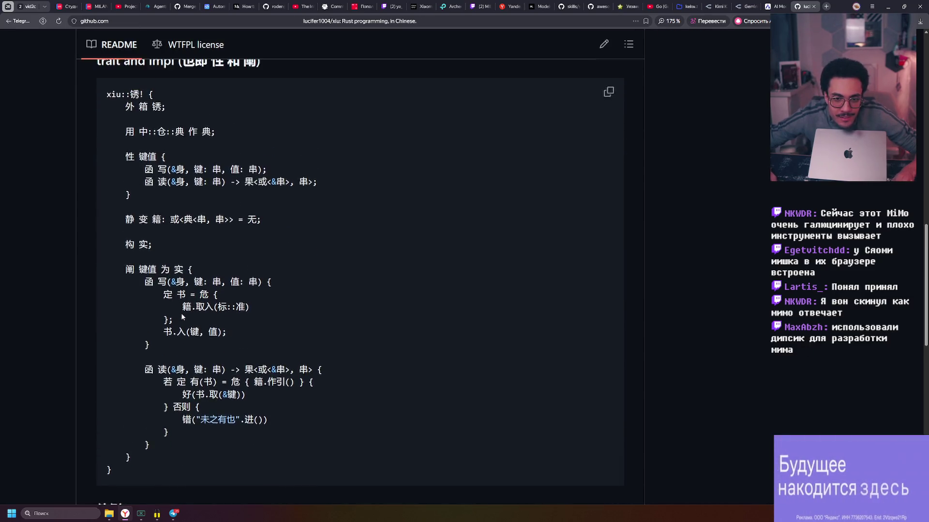
mouse_move(106, 103)
mouse_down()
mouse_move(153, 256)
mouse_move(131, 472)
mouse_move(158, 484)
mouse_up()
Scroll to the language variants list and open the Polish rdza repository.
scroll(206, 358, down, 3)
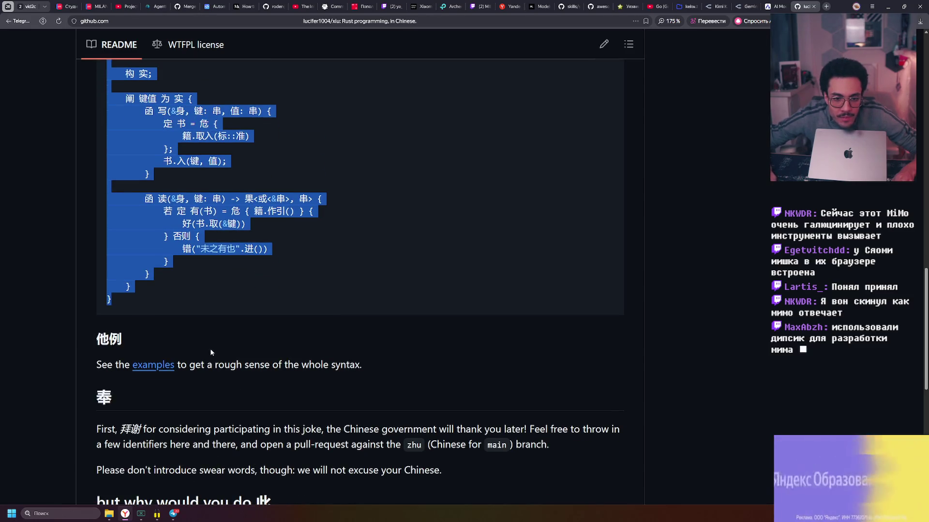
scroll(210, 348, down, 4)
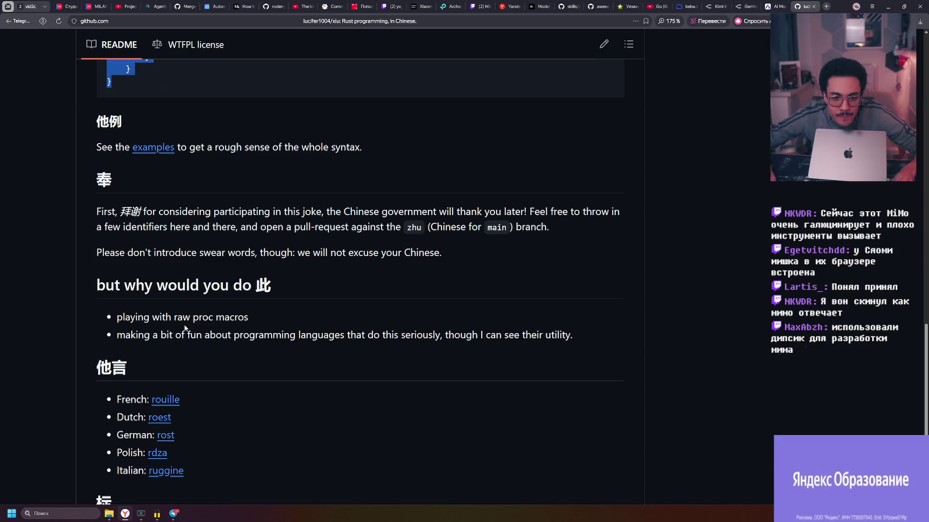
scroll(184, 327, down, 2)
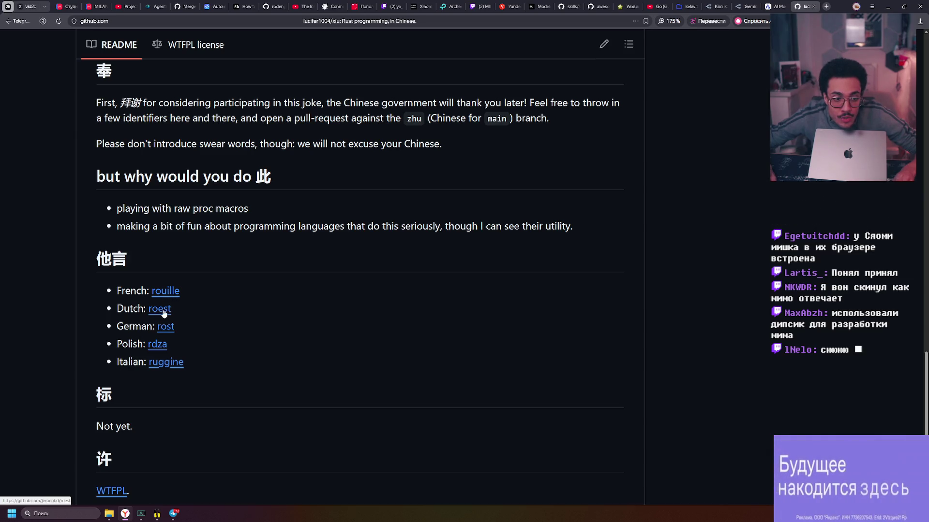
scroll(168, 331, down, 2)
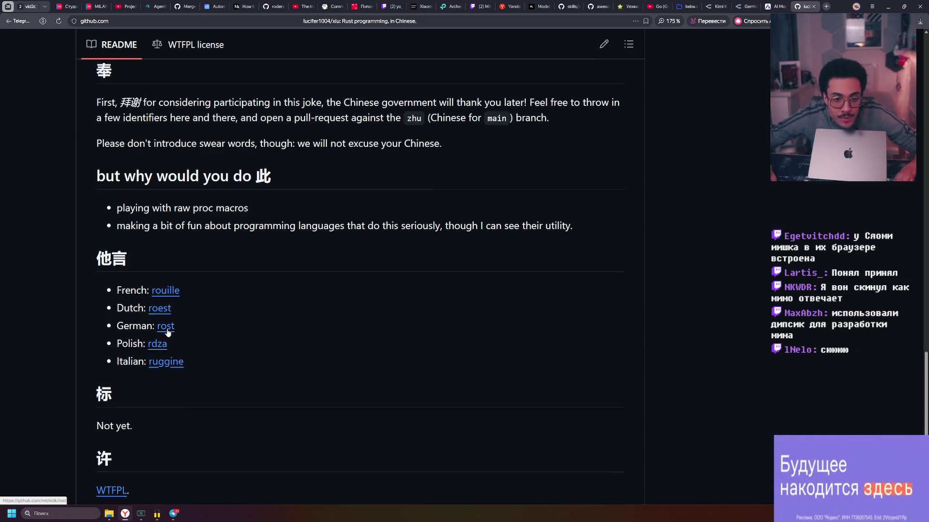
scroll(168, 331, up, 2)
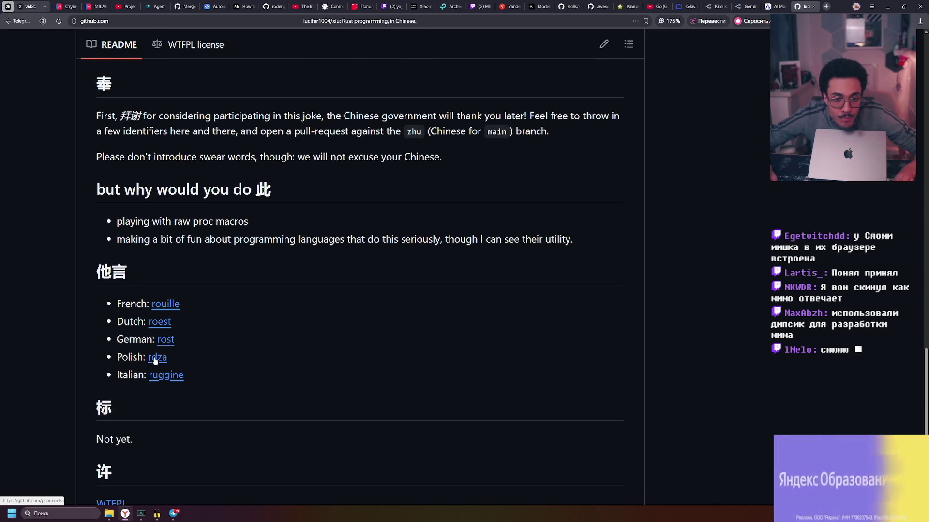
click(161, 357)
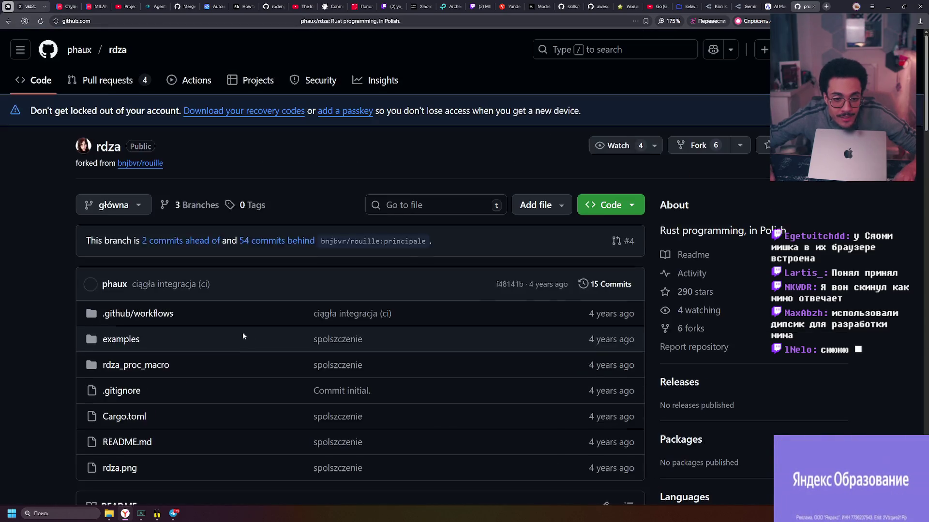
Read through the README, then close the YoptaScript repository tab to return to rdza.
scroll(243, 332, down, 5)
scroll(235, 337, down, 10)
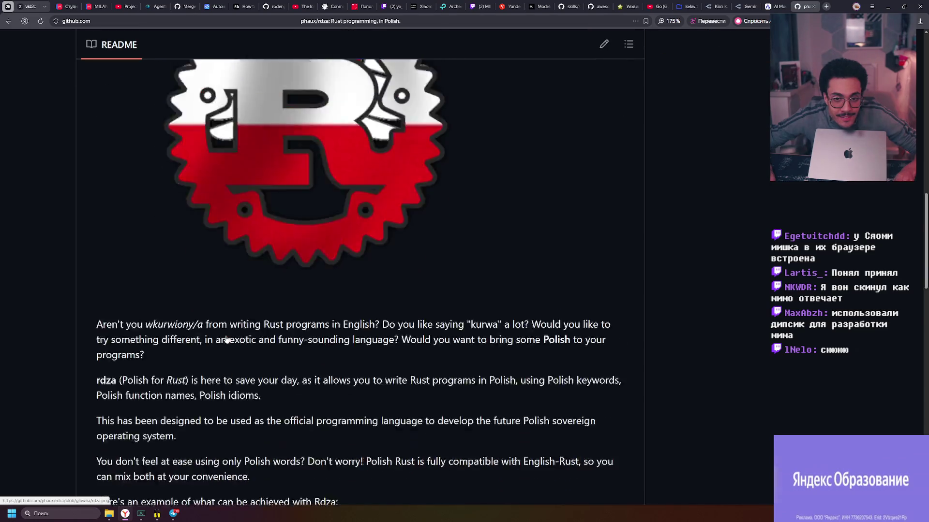
scroll(202, 331, down, 1)
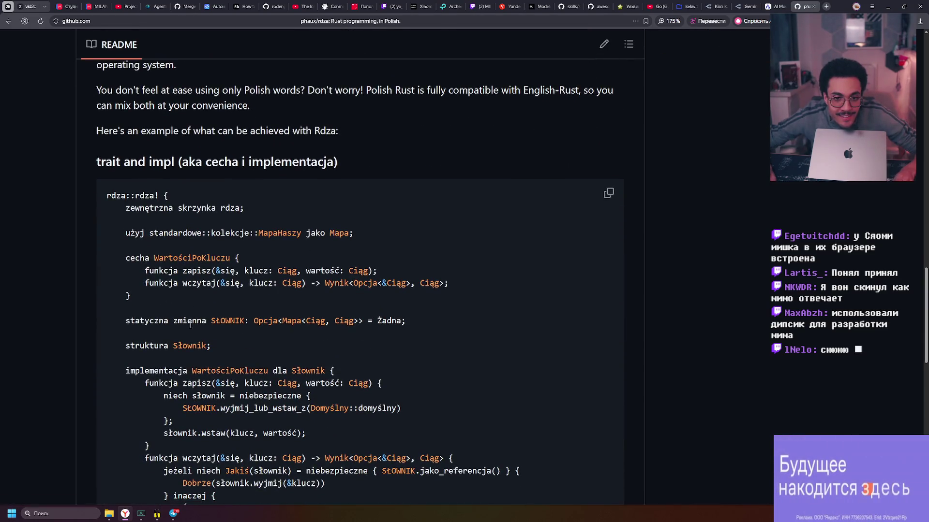
scroll(178, 317, down, 2)
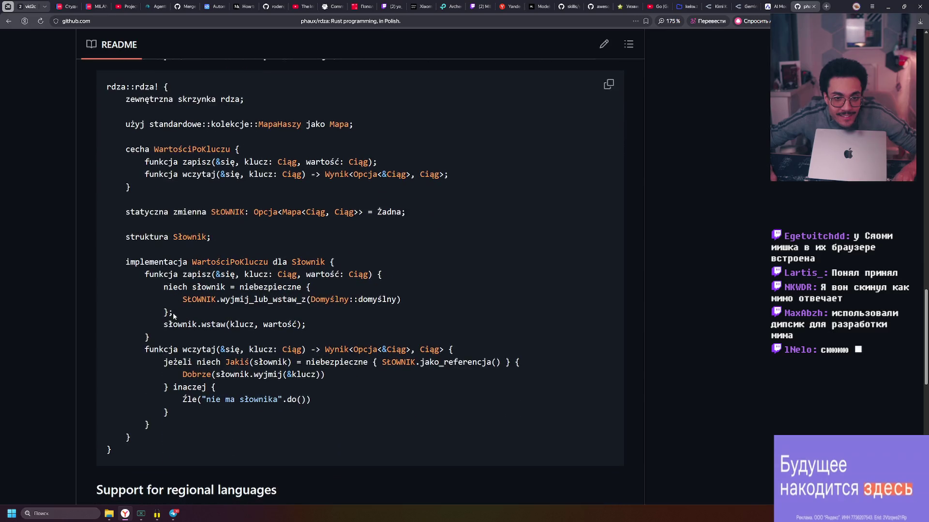
scroll(163, 313, down, 5)
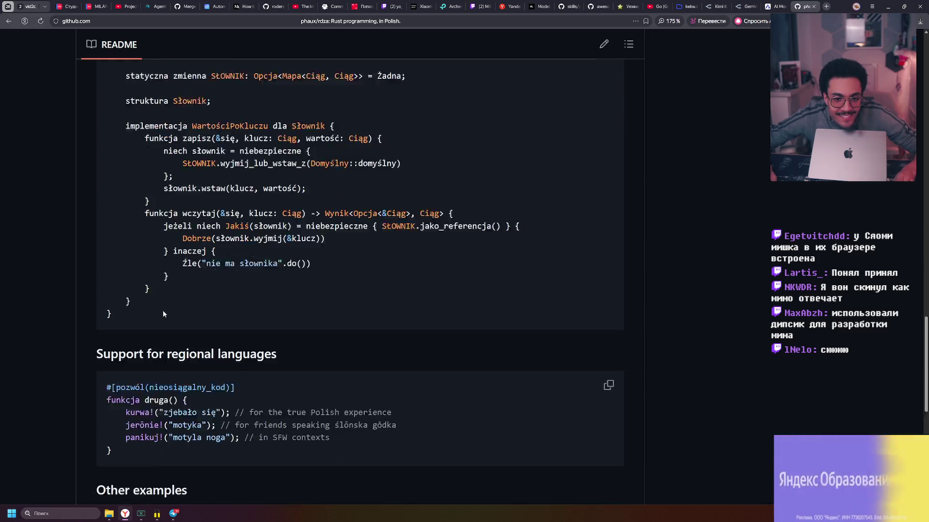
scroll(157, 313, up, 8)
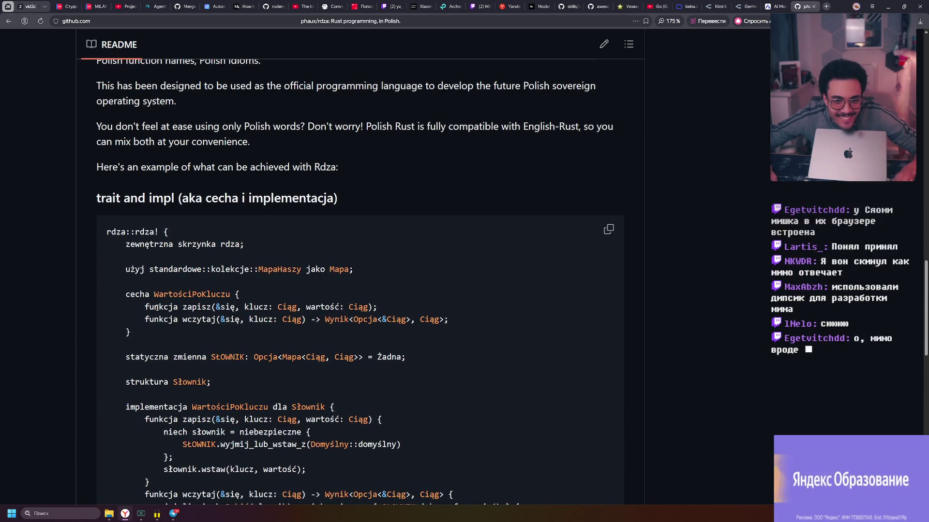
scroll(154, 306, down, 6)
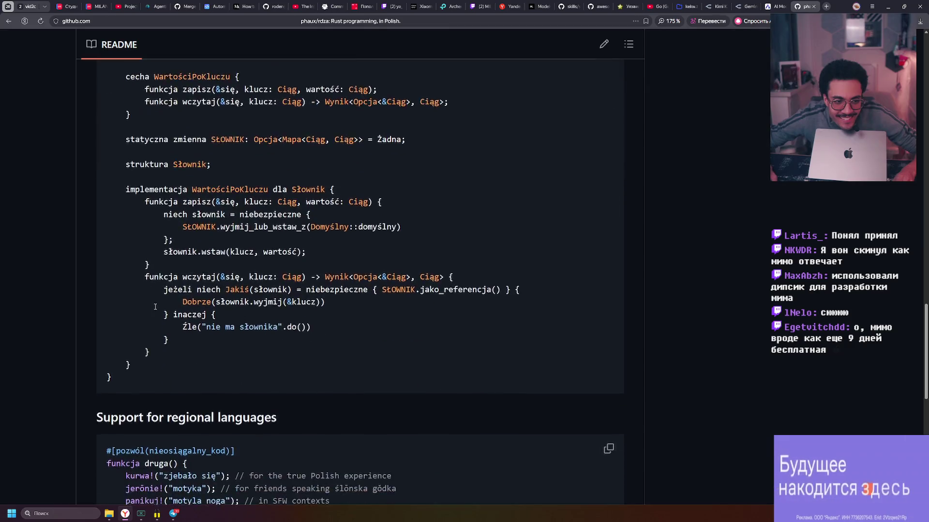
scroll(194, 300, down, 4)
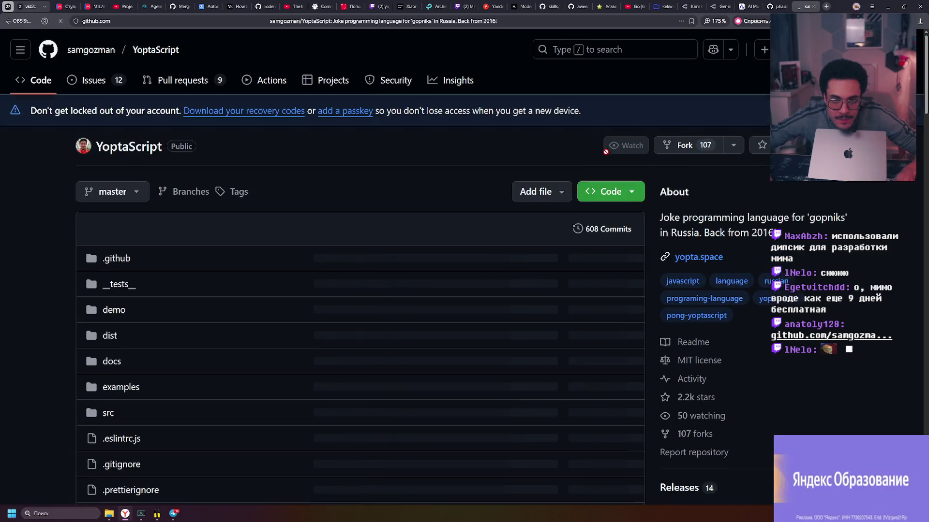
scroll(413, 196, down, 5)
scroll(413, 198, down, 15)
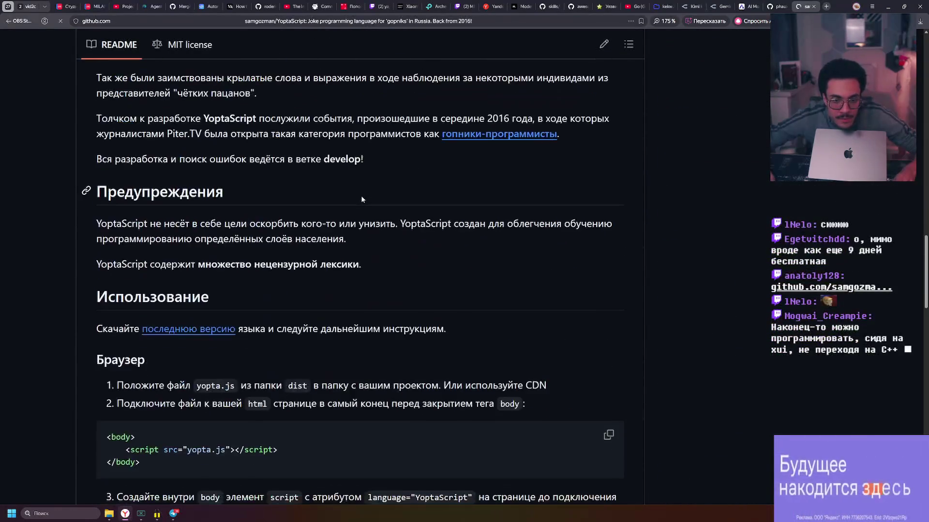
scroll(361, 199, down, 4)
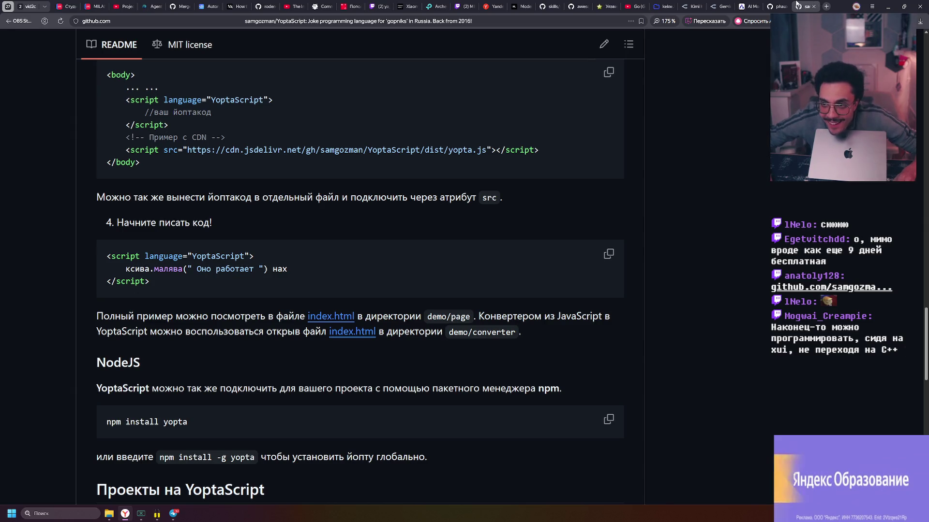
click(813, 7)
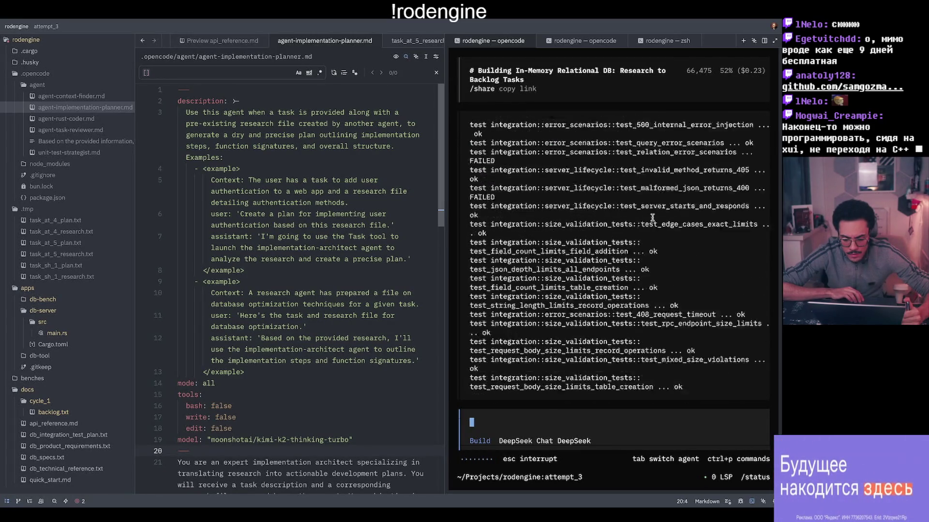
scroll(651, 217, up, 5)
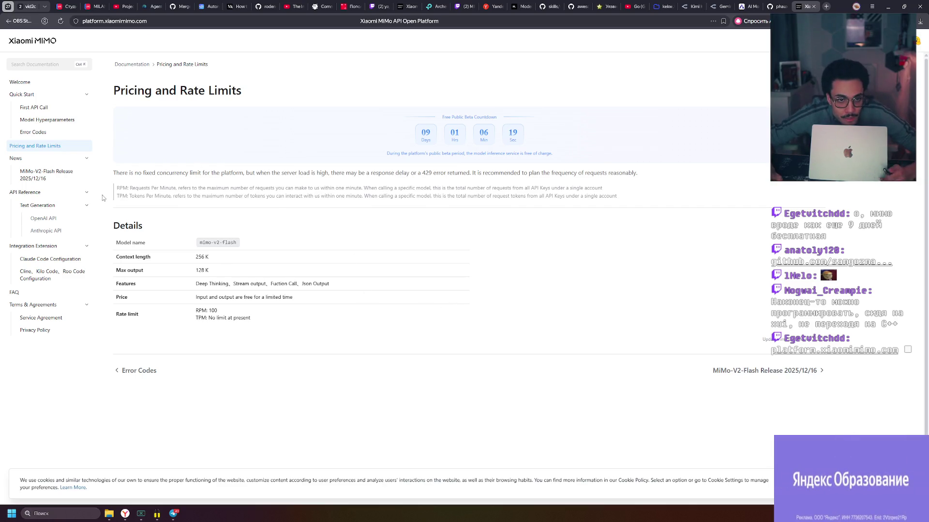
Open the 'MiMo-V2-Flash Release 2025/12/16' article and review its benchmark and Price vs Speed charts.
click(62, 178)
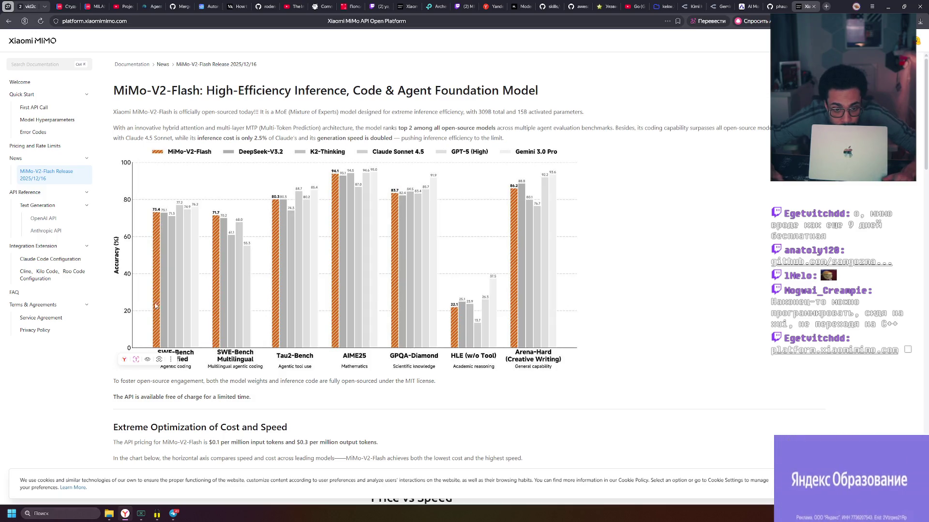
scroll(285, 355, down, 8)
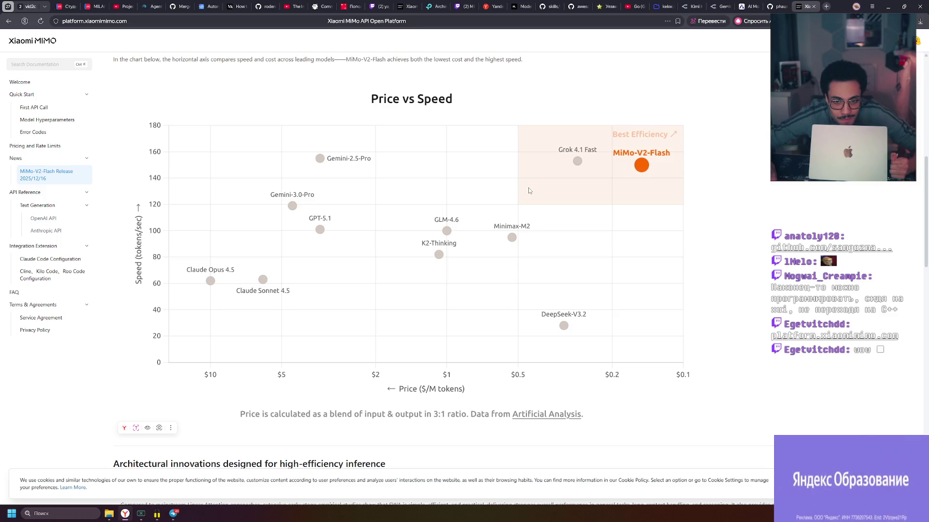
scroll(528, 190, up, 8)
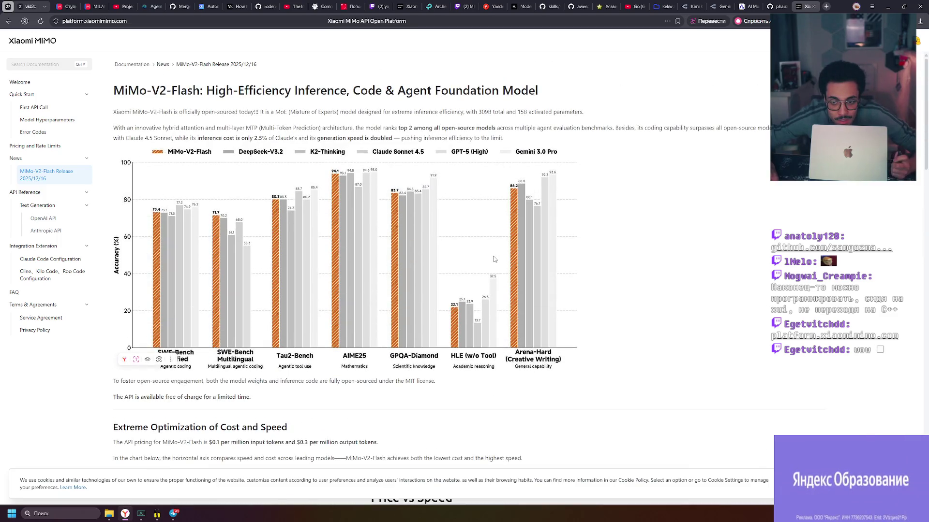
scroll(416, 165, down, 7)
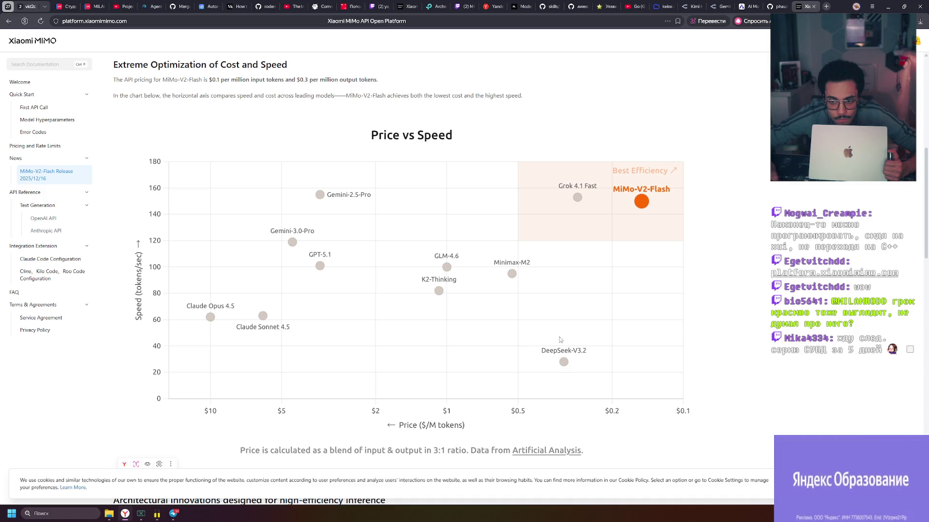
key(ctrl+shift+Tab)
key(ctrl+shift+Tab)
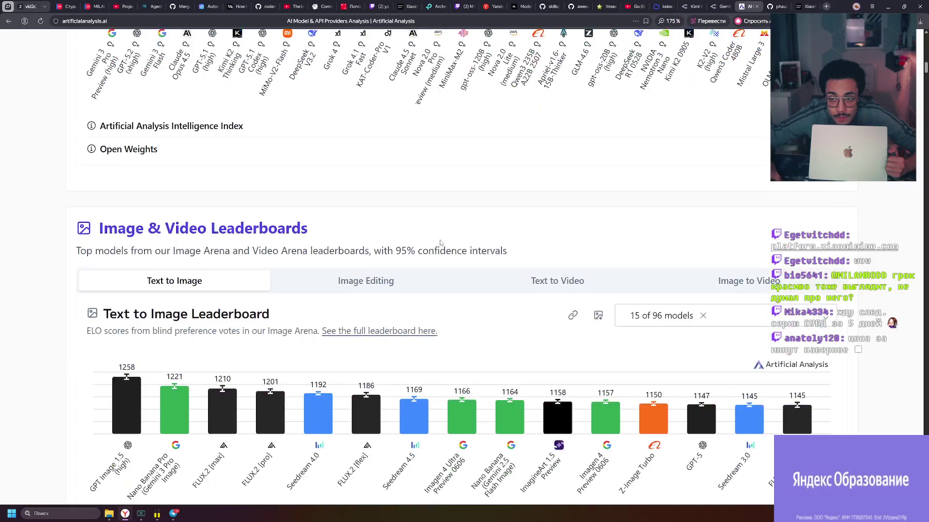
Scroll to the Coding Index chart and search the page for 'deepseek'.
scroll(432, 241, up, 3)
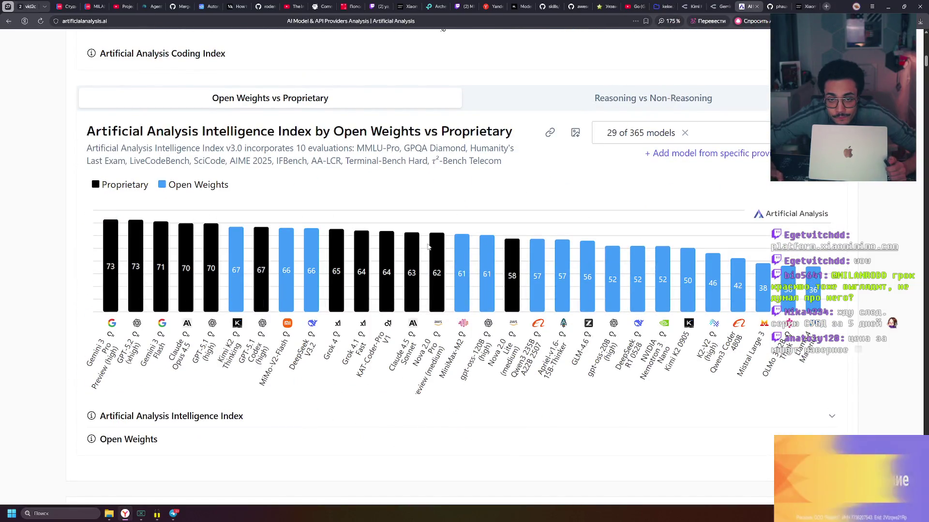
scroll(427, 247, down, 4)
scroll(450, 220, down, 3)
scroll(450, 220, up, 10)
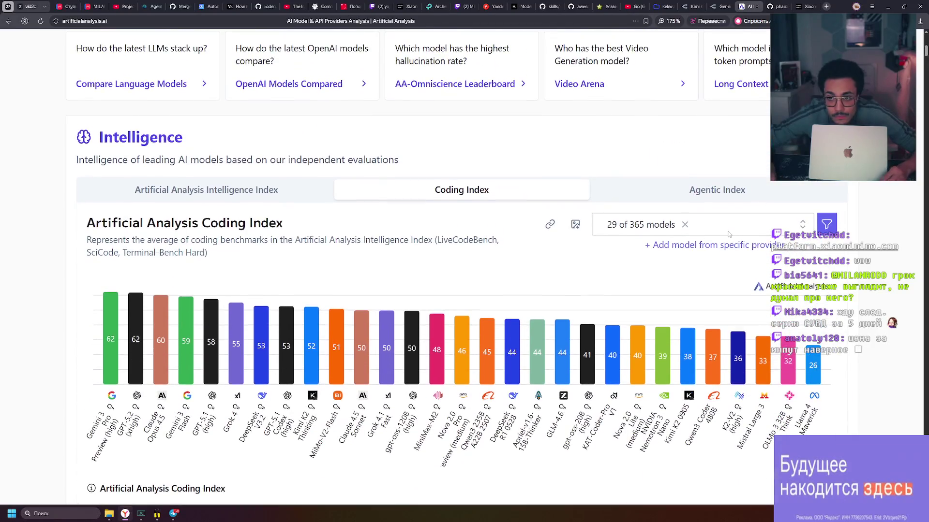
text(deepseek)
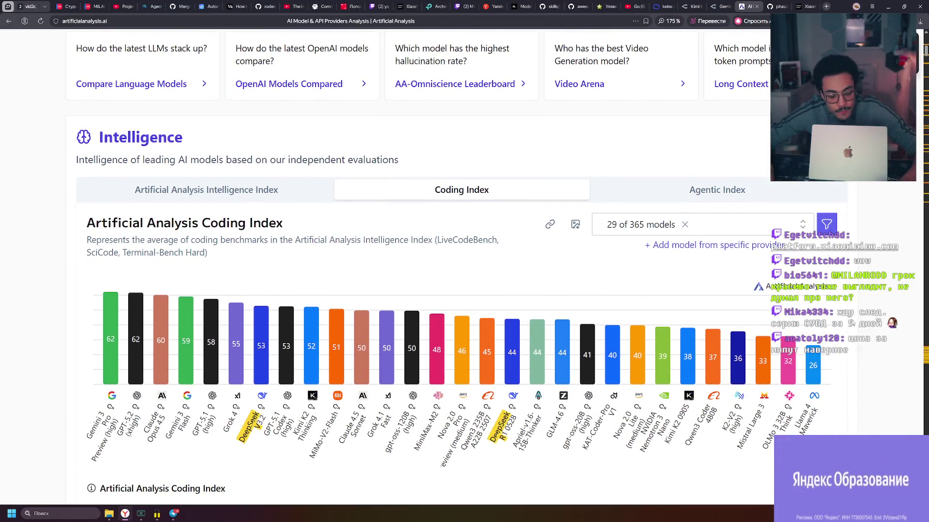
key(Escape)
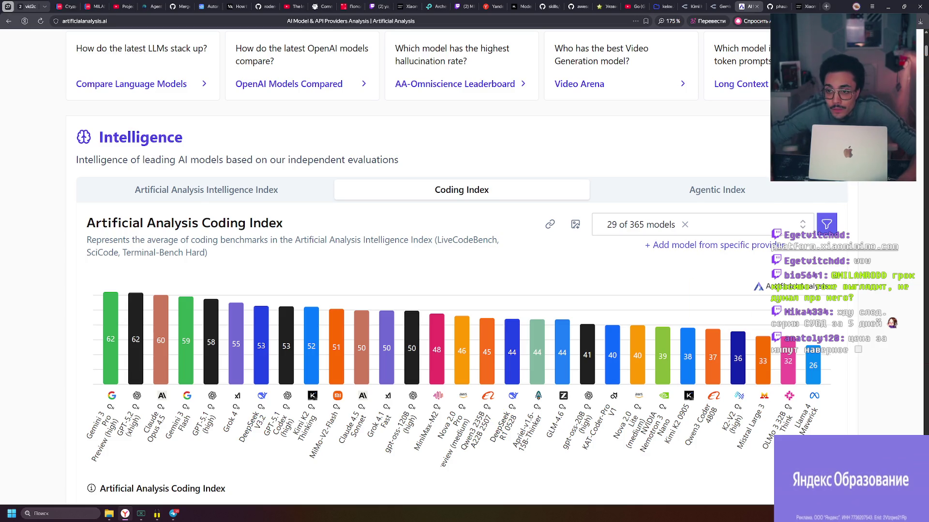
Add Grok 4 Fast (Non-reasoning) and Grok 4 Fast (Reasoning) to the Coding Index chart.
click(749, 230)
text(grok c)
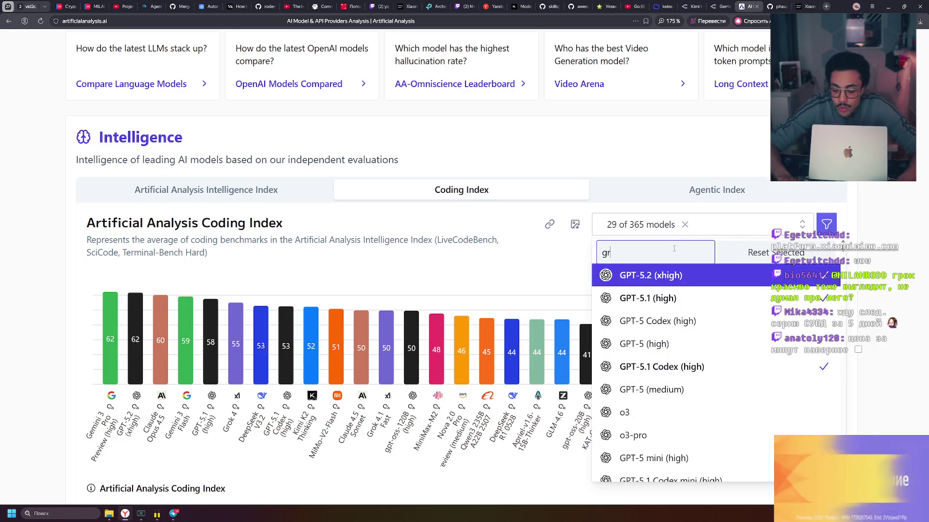
text(ode)
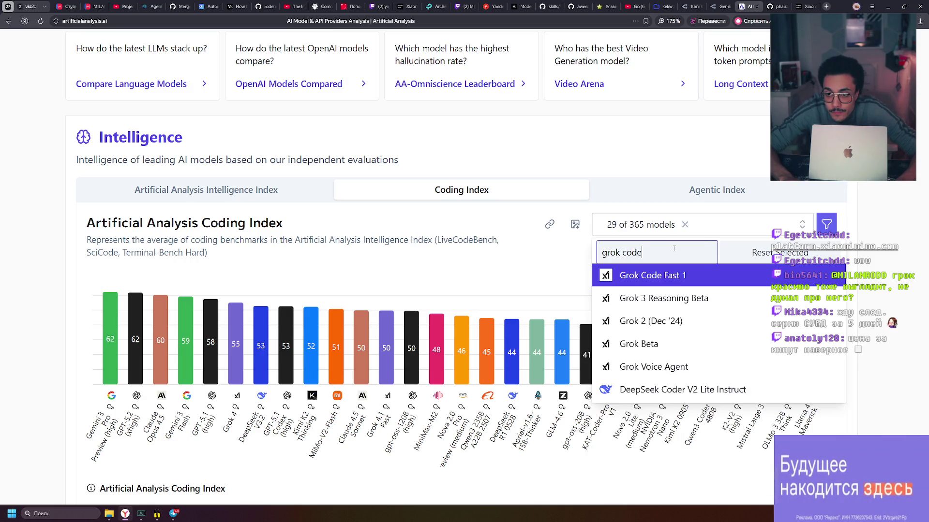
key(BackSpace)
key(BackSpace)
key(BackSpace)
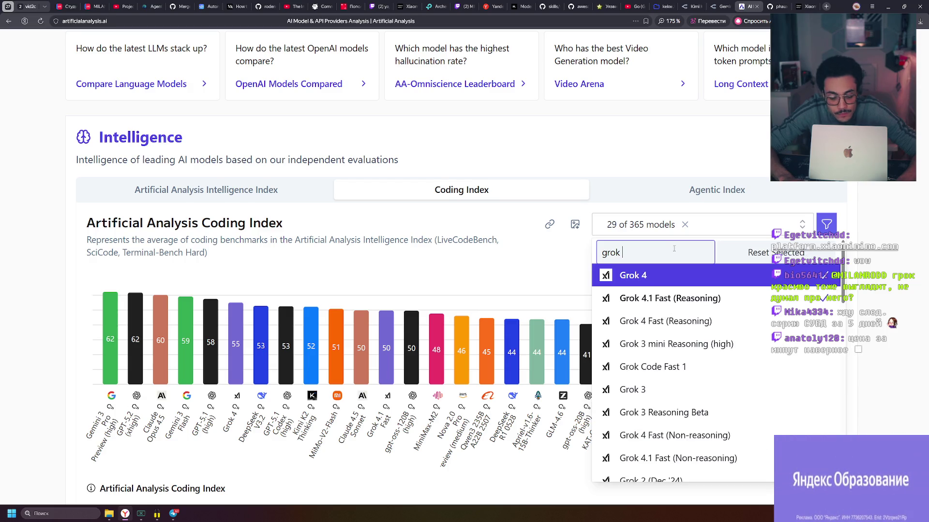
text(t)
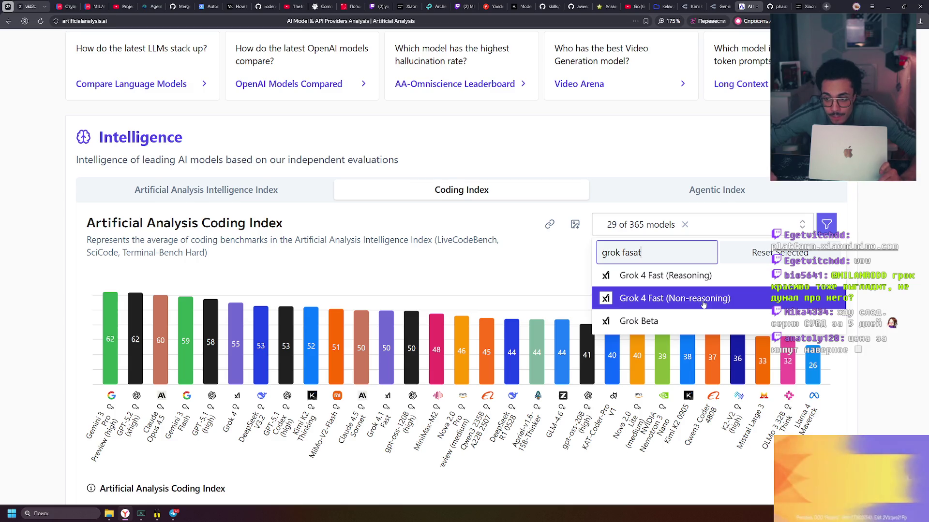
click(703, 302)
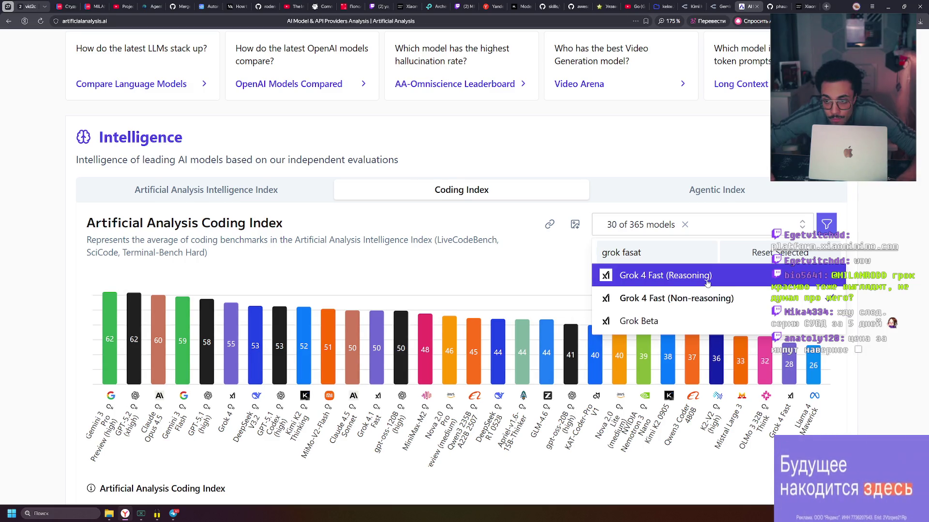
click(707, 282)
key(Escape)
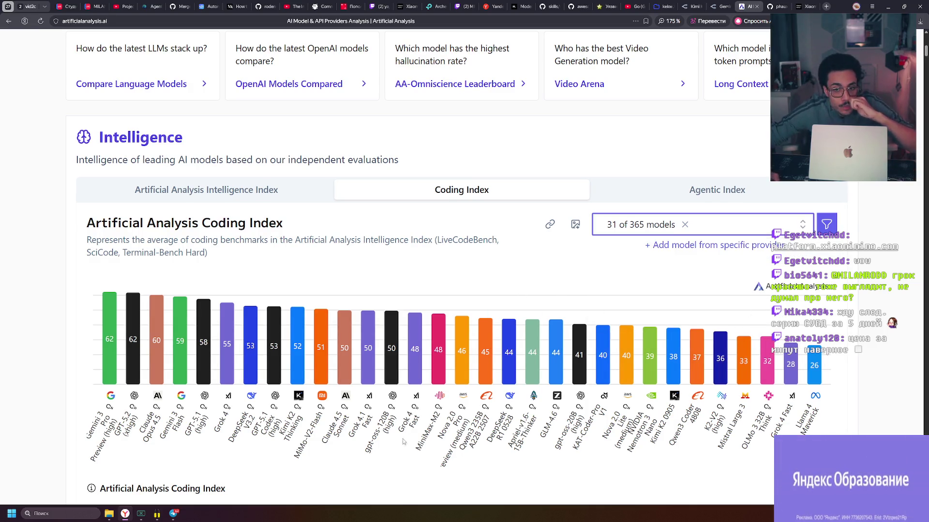
Search the page for 'grok' to highlight the Grok model labels, briefly checking the other tabs.
key(ctrl+f)
text(deepseek)
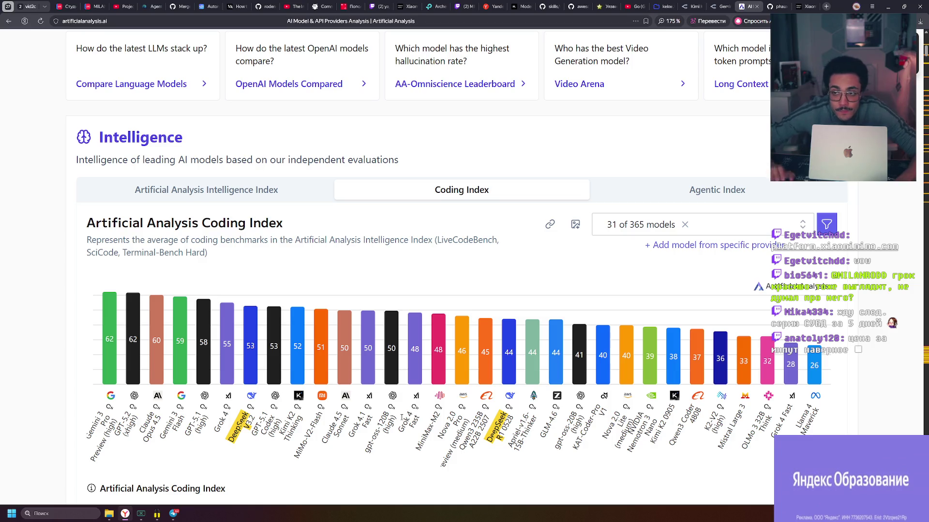
text(grok)
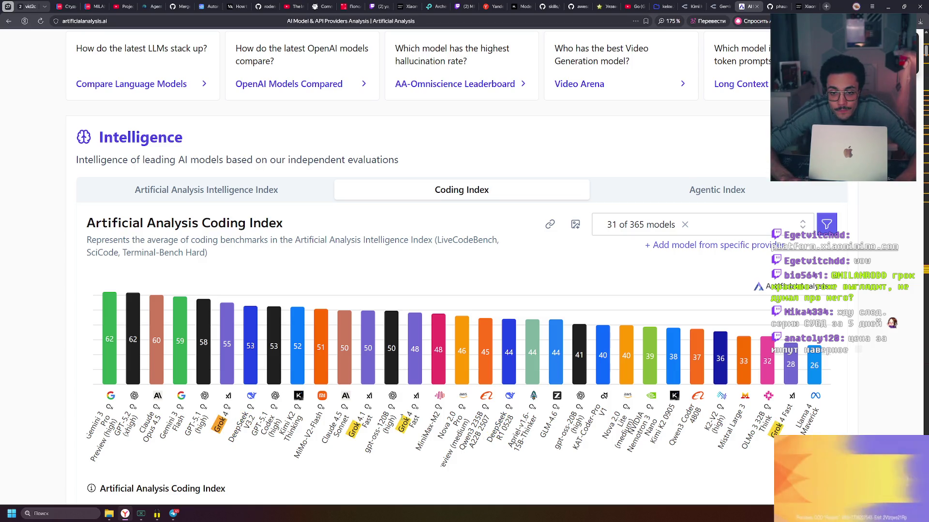
mouse_move(226, 349)
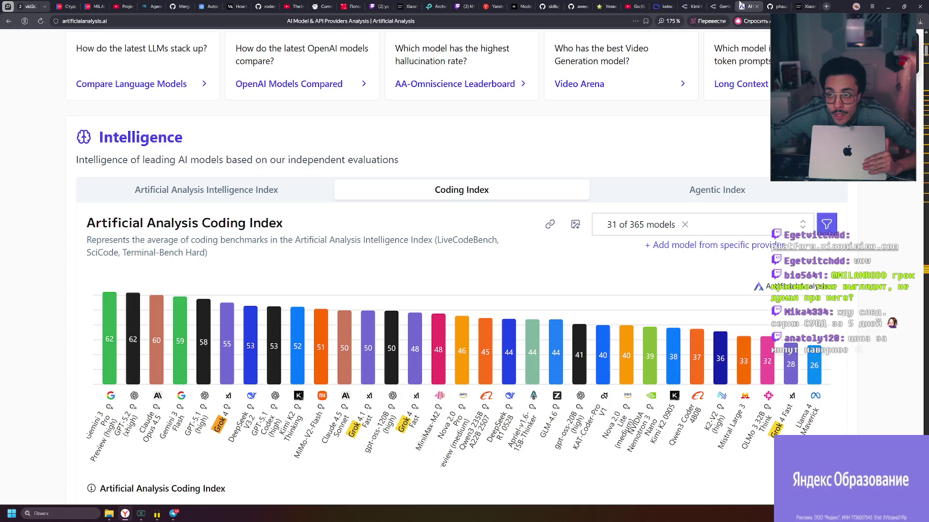
click(801, 5)
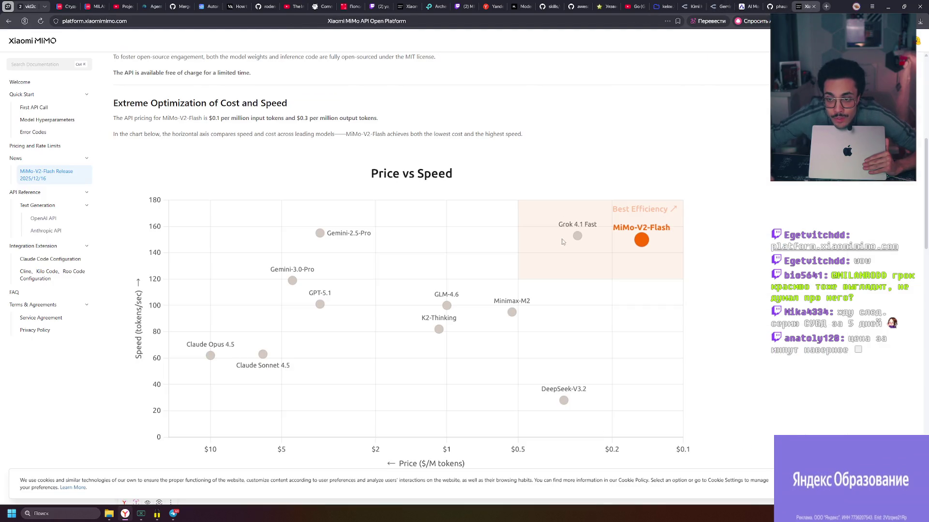
click(777, 7)
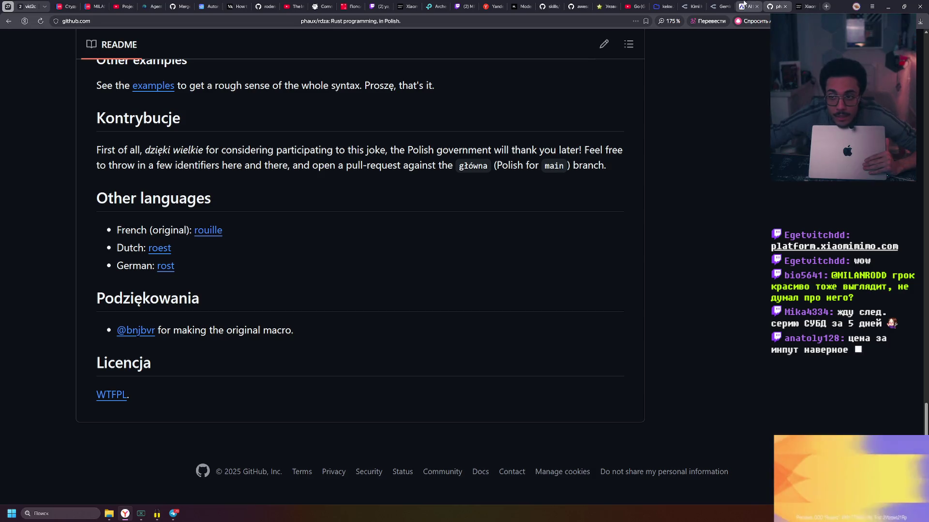
click(748, 6)
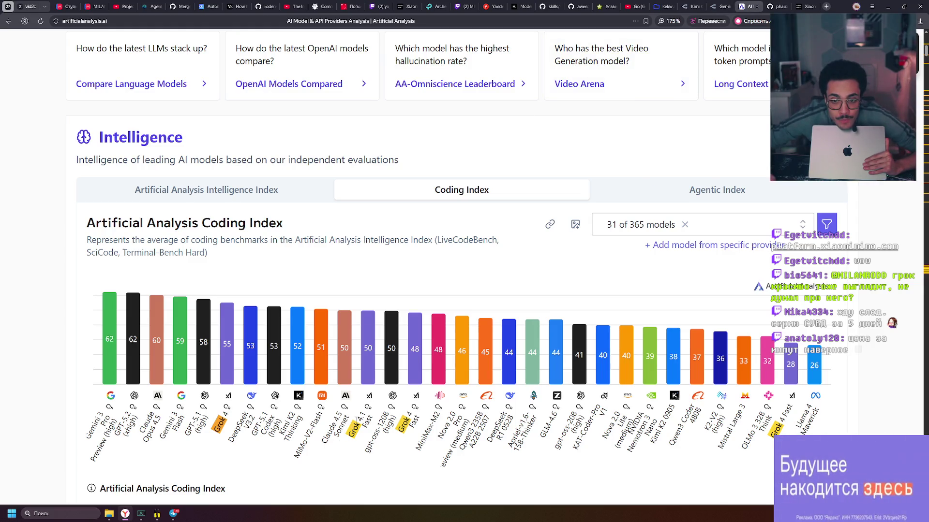
Read the Coding Index scores of the highlighted Grok bars, including Grok 4.1.
mouse_move(351, 435)
mouse_down()
mouse_move(203, 430)
mouse_move(362, 443)
mouse_up()
click(362, 443)
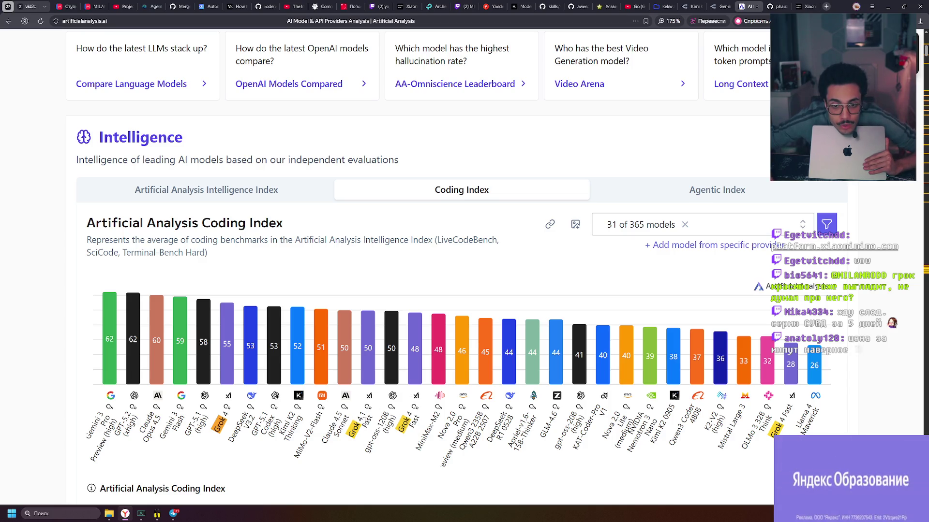
mouse_move(325, 365)
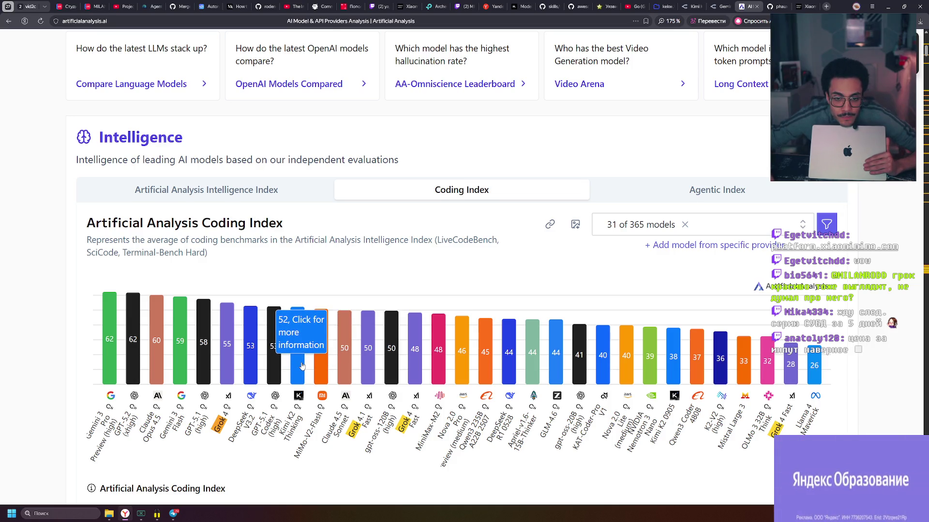
mouse_move(251, 361)
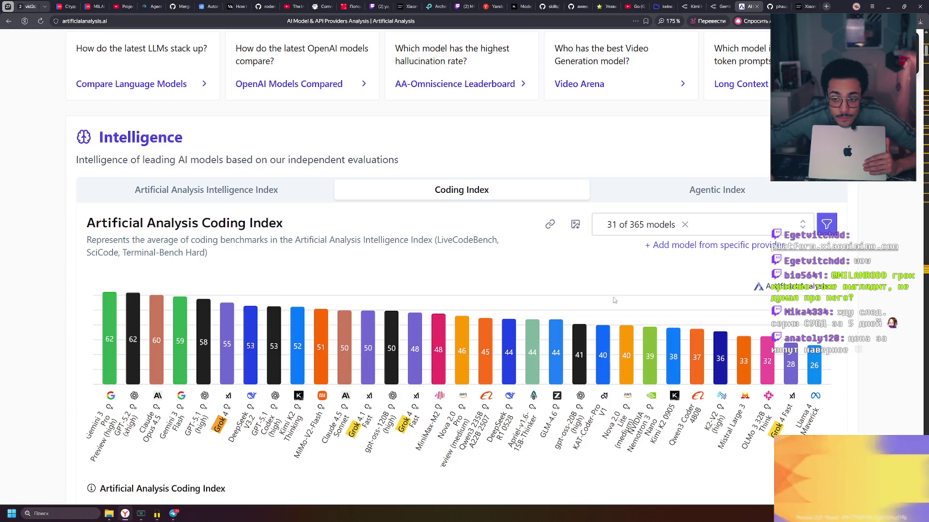
mouse_move(369, 346)
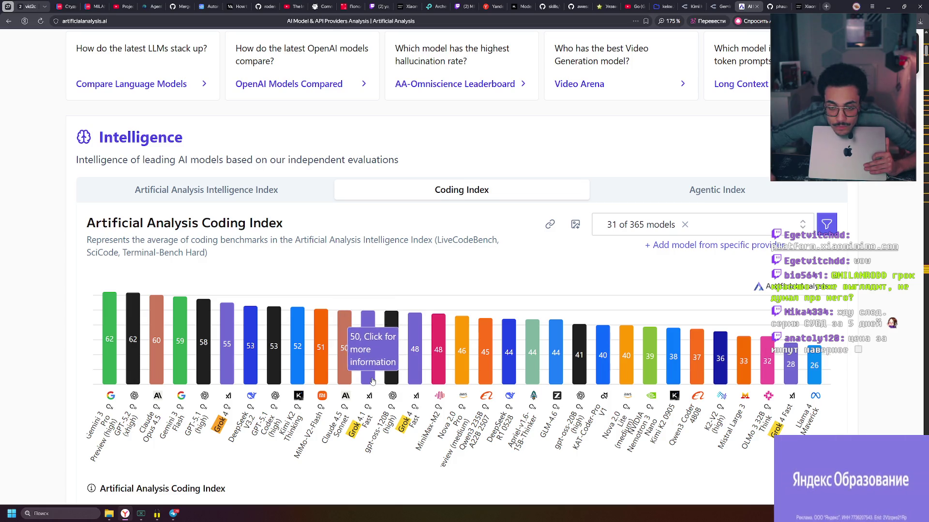
scroll(371, 377, up, 3)
scroll(372, 380, up, 2)
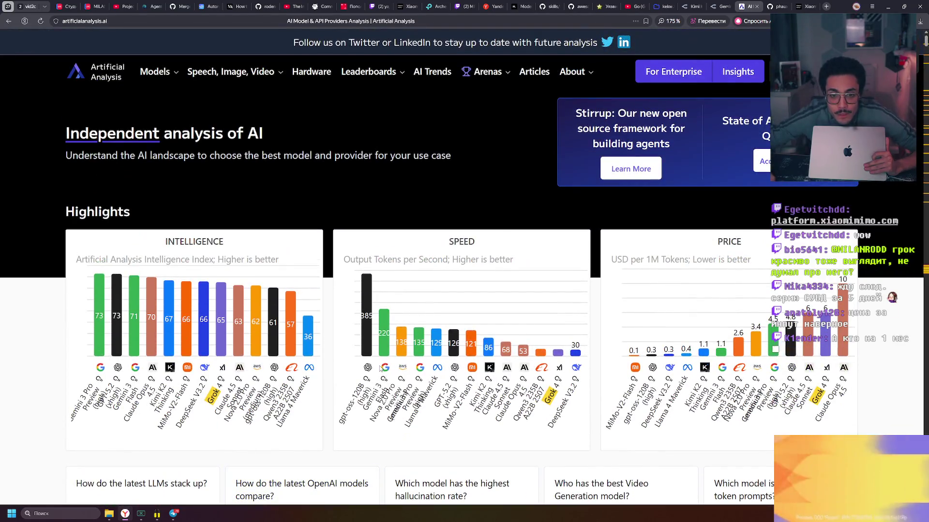
scroll(378, 366, down, 6)
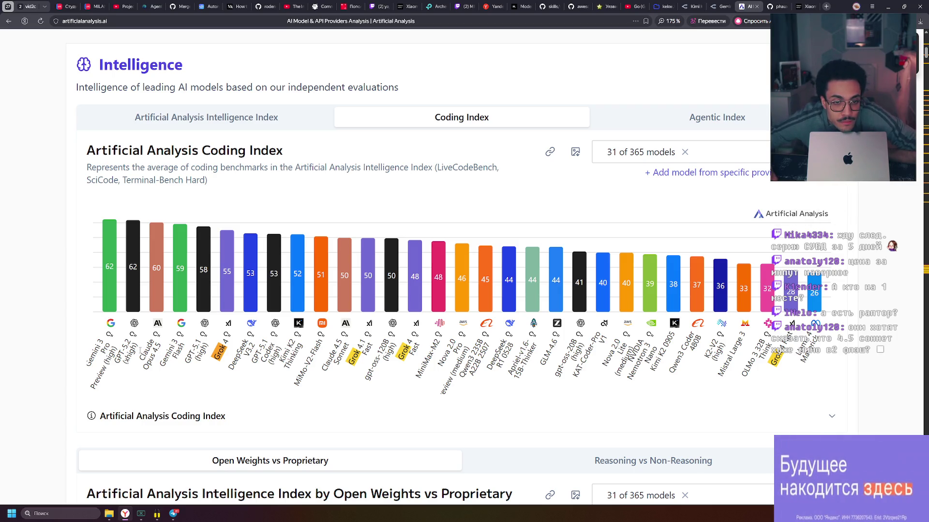
drag(92, 367, 828, 213)
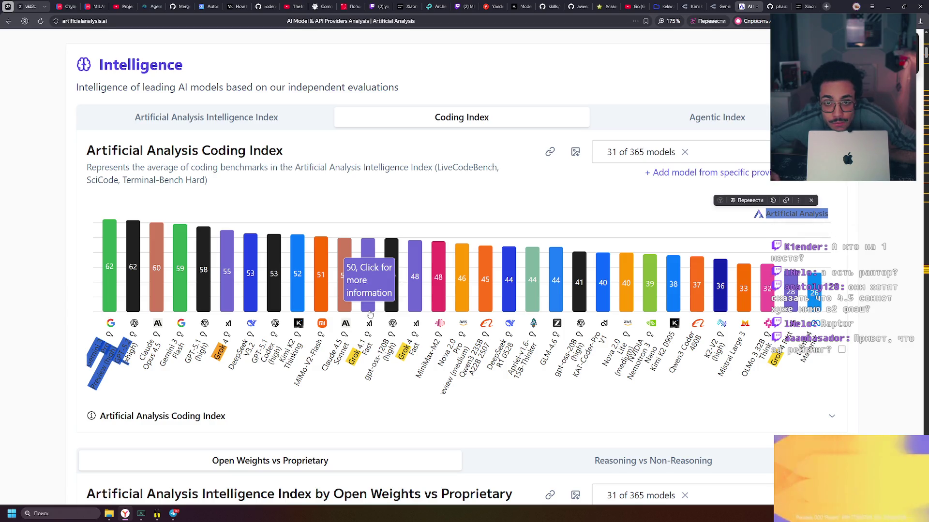
scroll(370, 314, down, 5)
scroll(370, 315, up, 4)
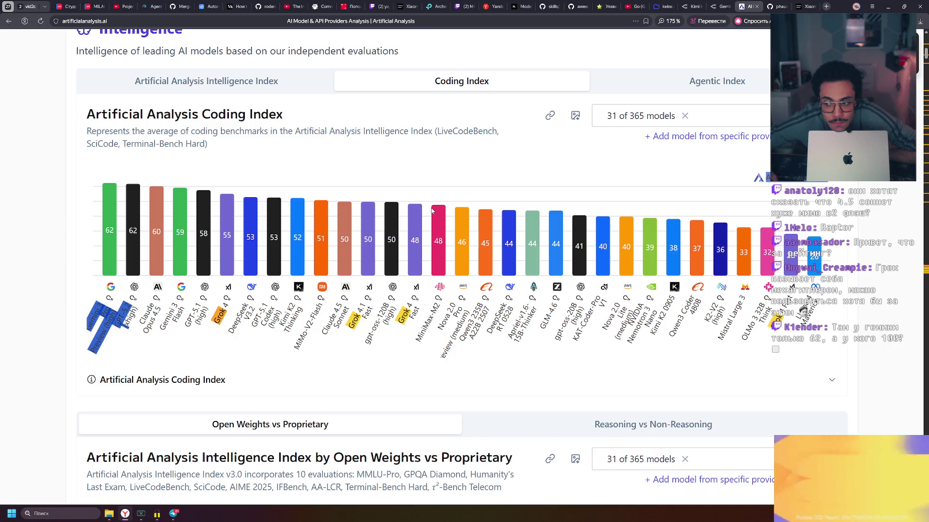
click(187, 323)
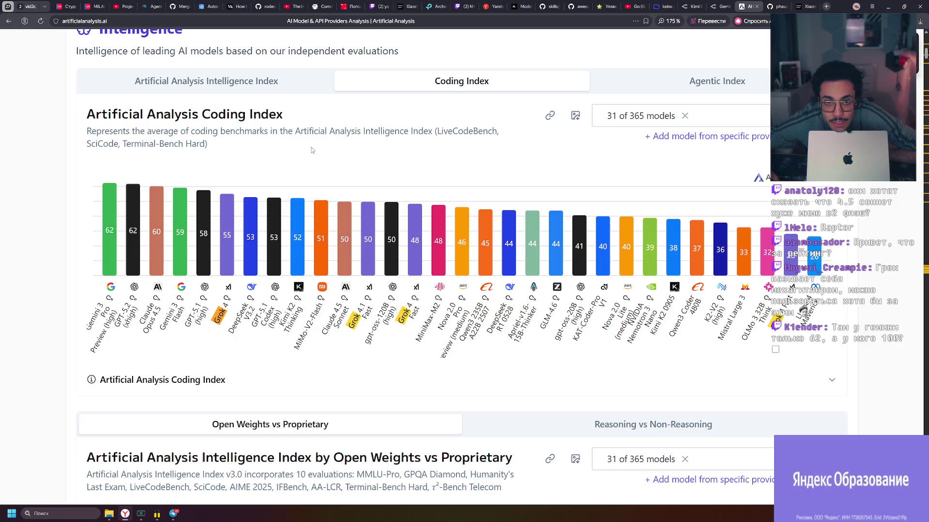
click(321, 21)
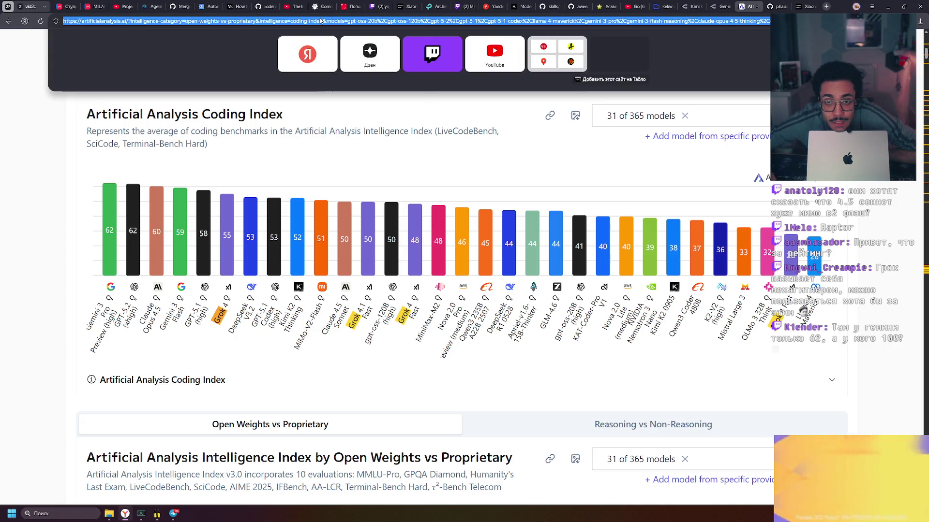
Copy the Artificial Analysis page's web address.
right_click(321, 21)
click(338, 61)
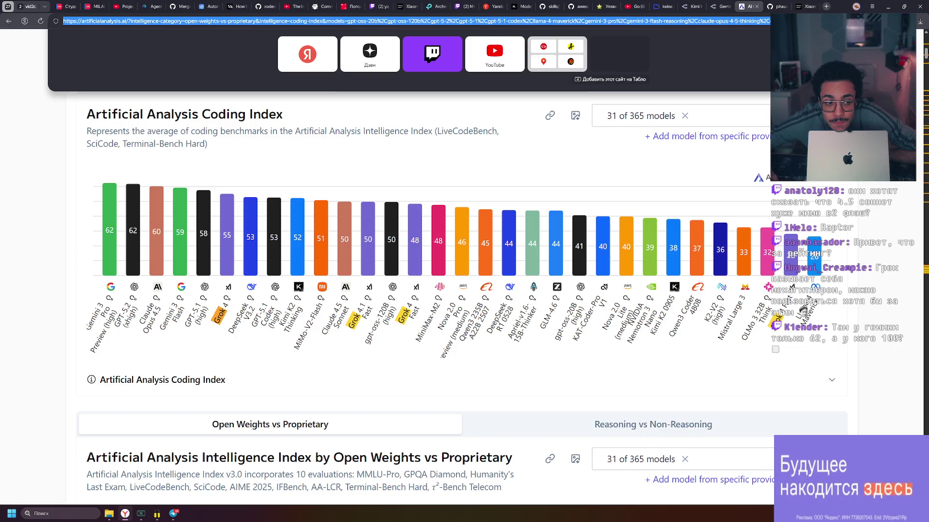
key(Escape)
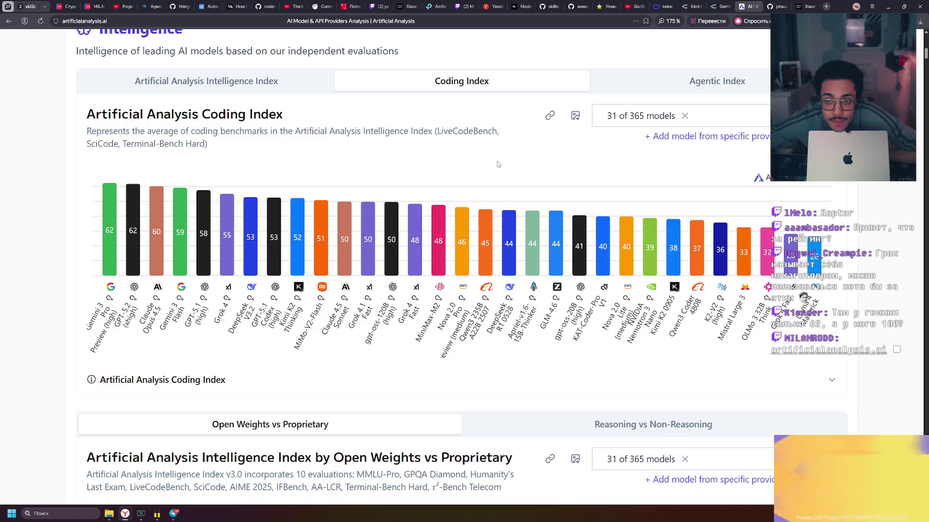
Clear the Grok highlights, read a few chart values, and bring up the Xiaomi MiMo release page.
click(463, 177)
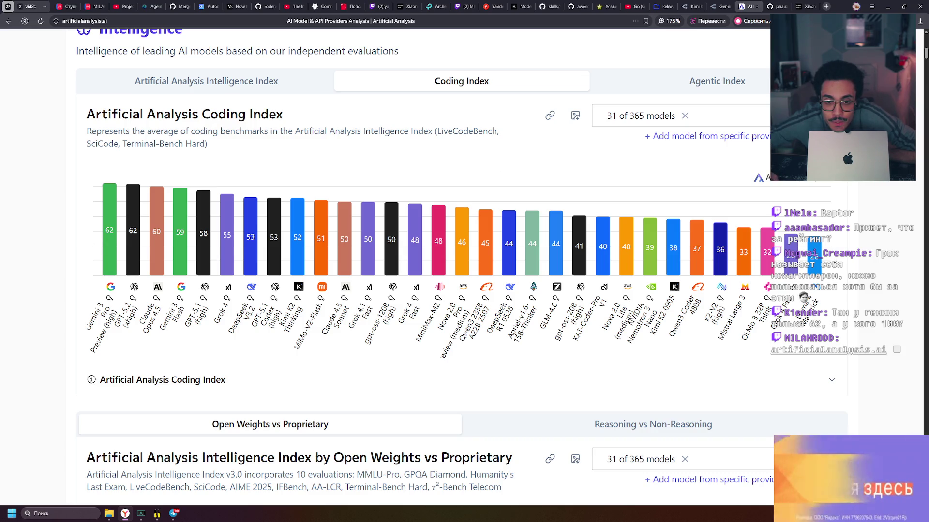
mouse_move(395, 234)
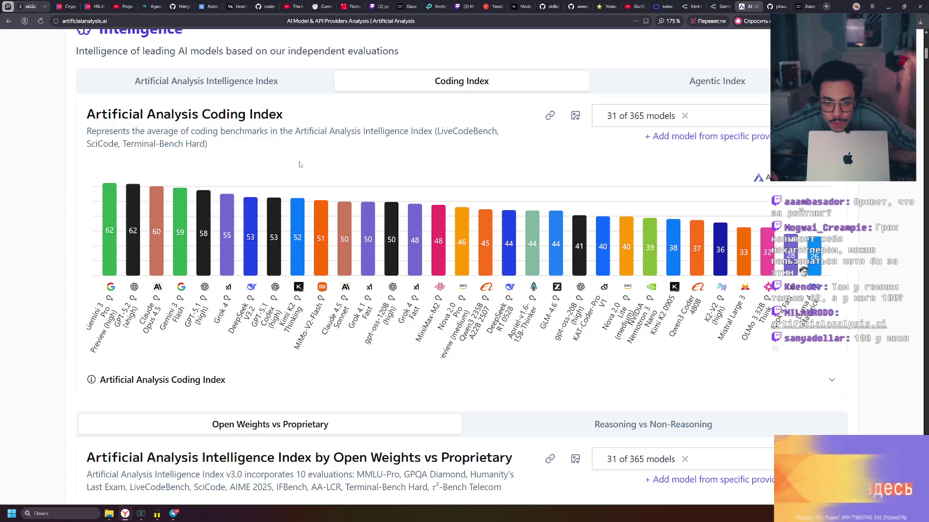
mouse_move(250, 210)
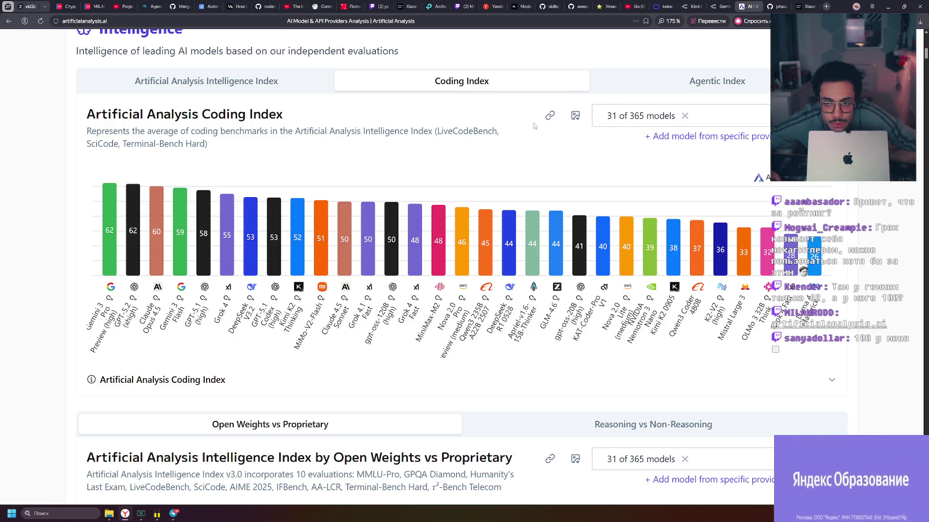
click(801, 5)
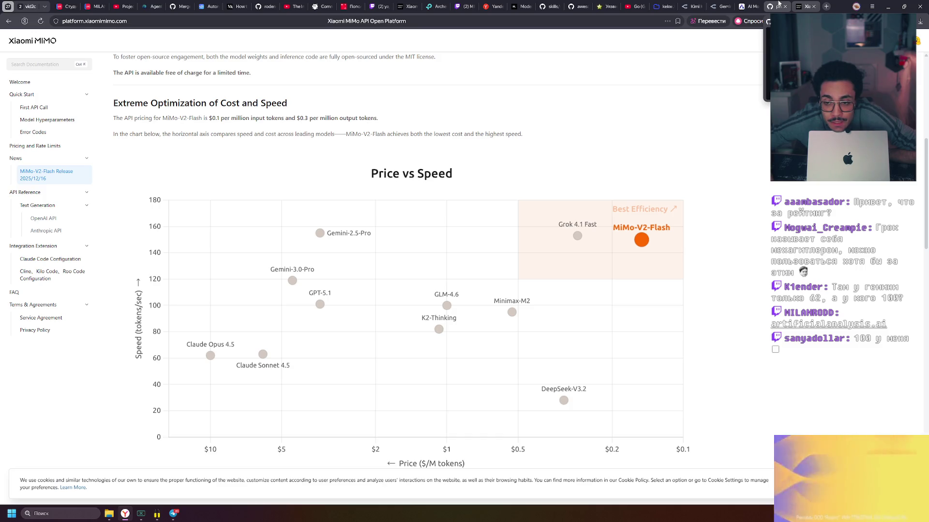
Pass through the GitHub tab and return to the Coding Index chart, with MiMo-V2-Flash at 51.
click(778, 6)
click(808, 6)
click(748, 5)
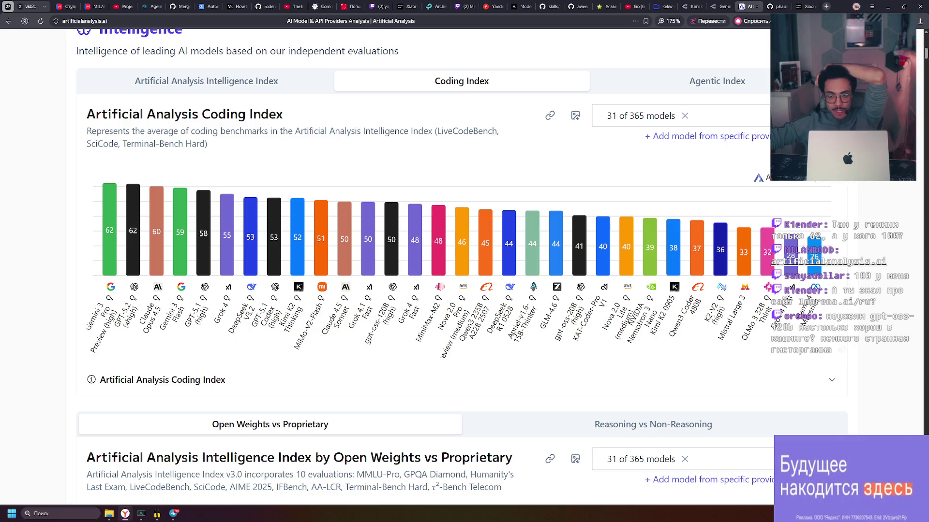
Show the Agentic Index chart, led by Claude Opus 4.5 at 67 with MiMo-V2-Flash at 61.
mouse_move(386, 249)
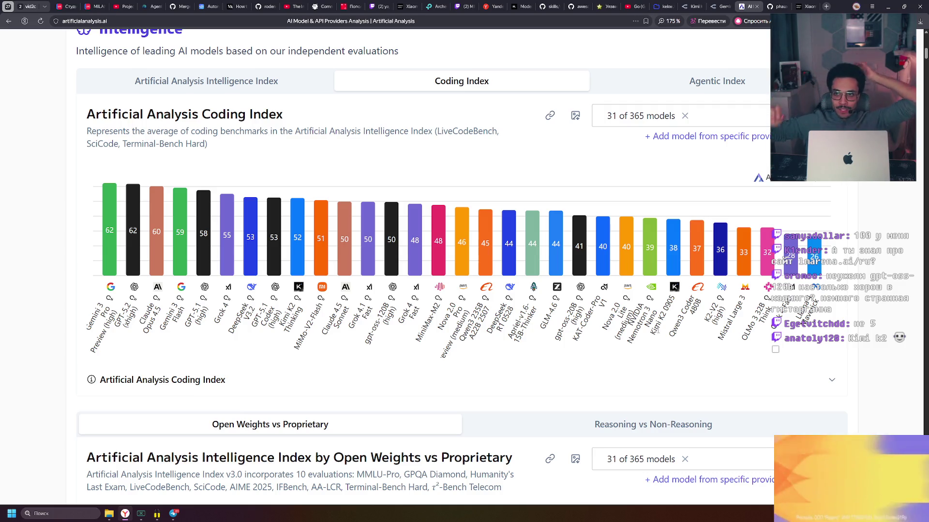
click(714, 83)
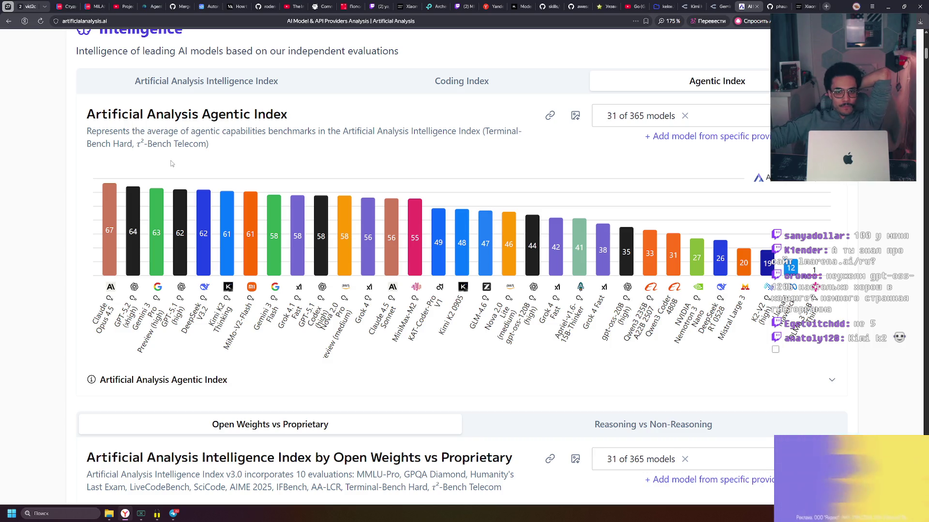
mouse_move(209, 201)
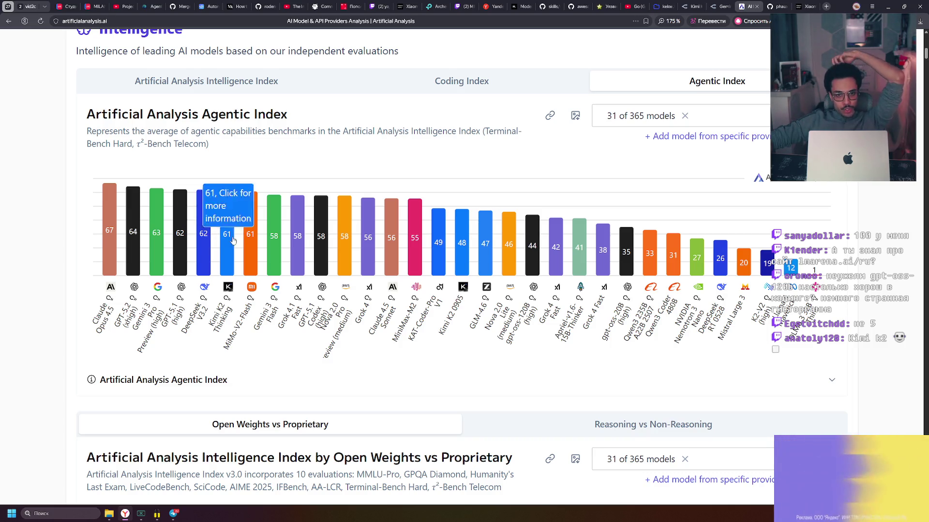
mouse_move(229, 255)
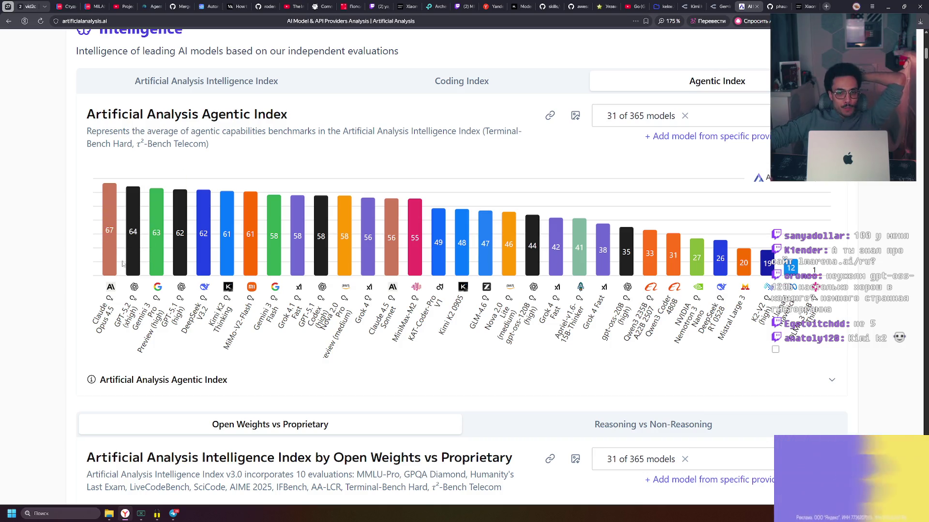
mouse_move(157, 264)
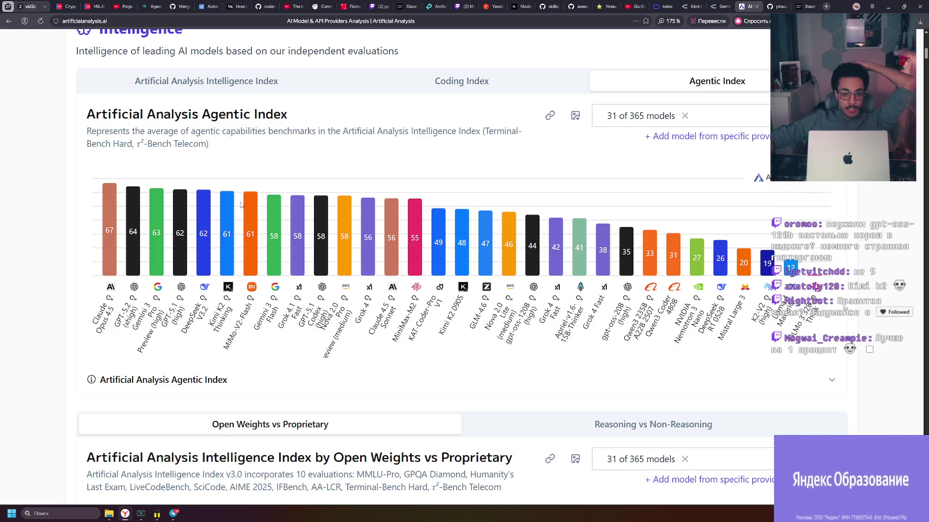
mouse_move(286, 114)
mouse_down()
mouse_move(107, 131)
mouse_move(85, 114)
mouse_up()
click(313, 127)
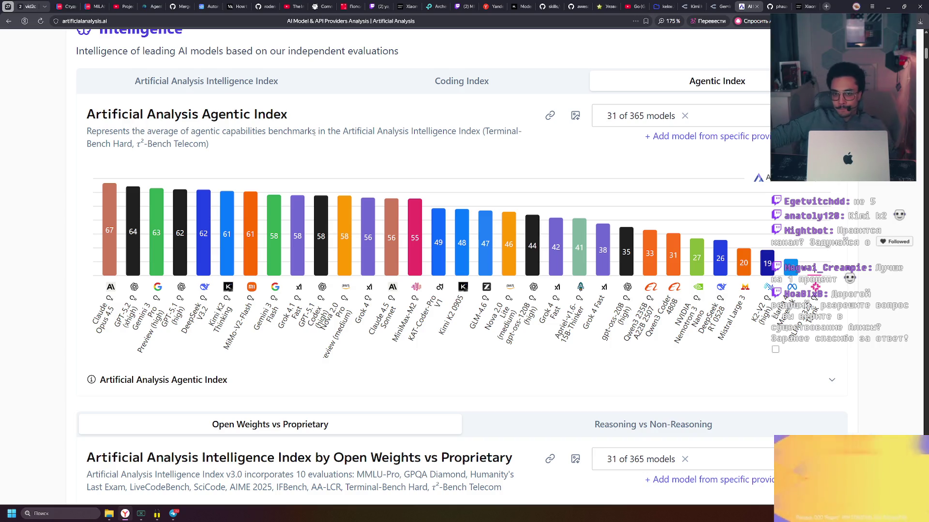
mouse_move(251, 209)
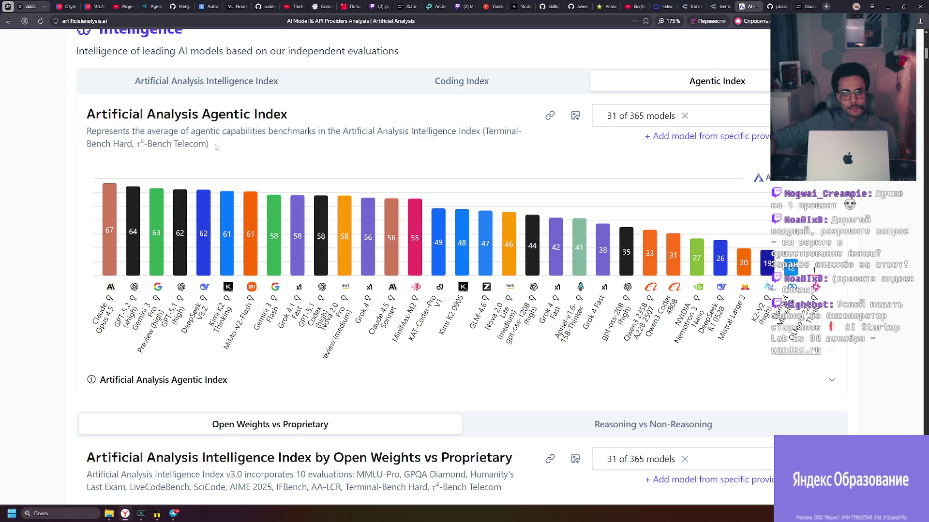
drag(216, 148, 87, 119)
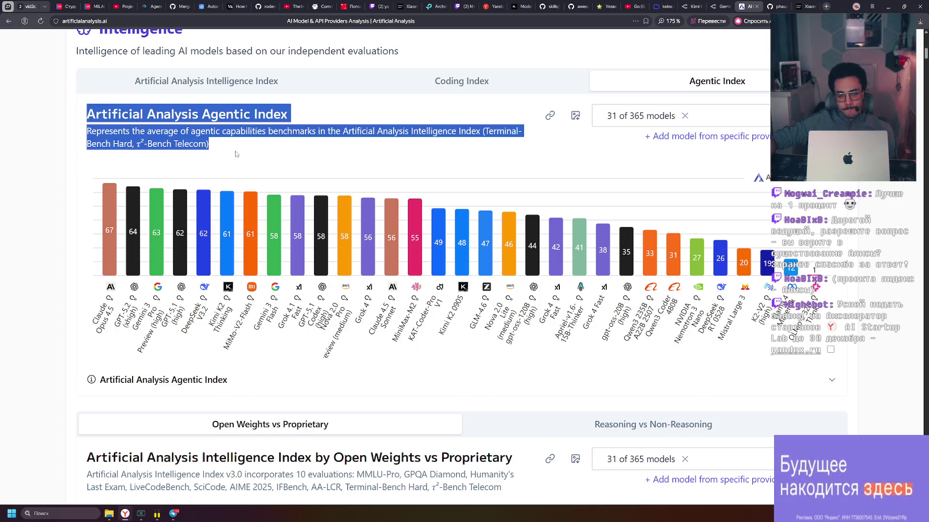
click(217, 148)
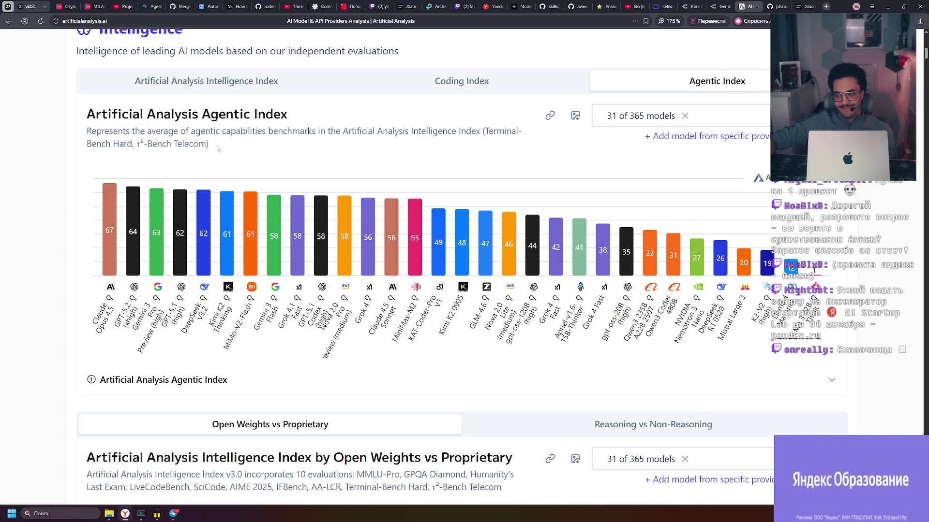
drag(217, 146, 79, 117)
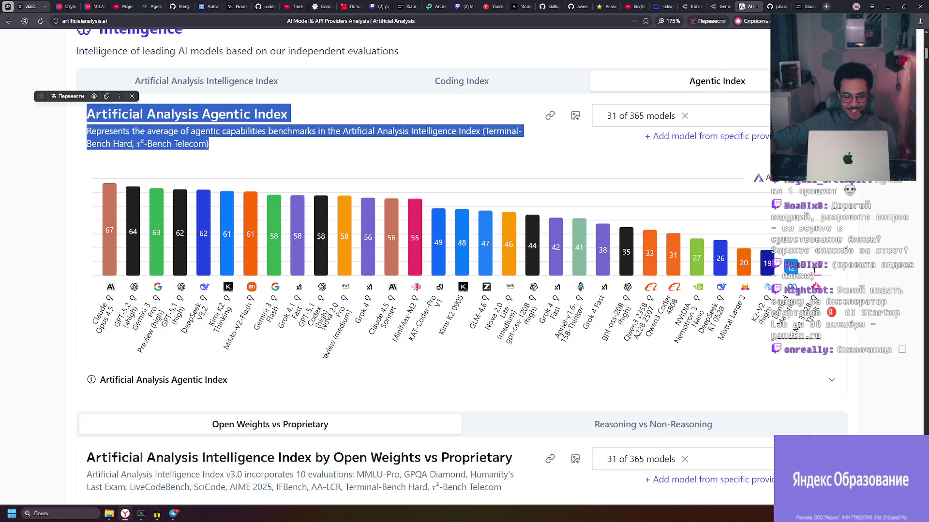
click(97, 116)
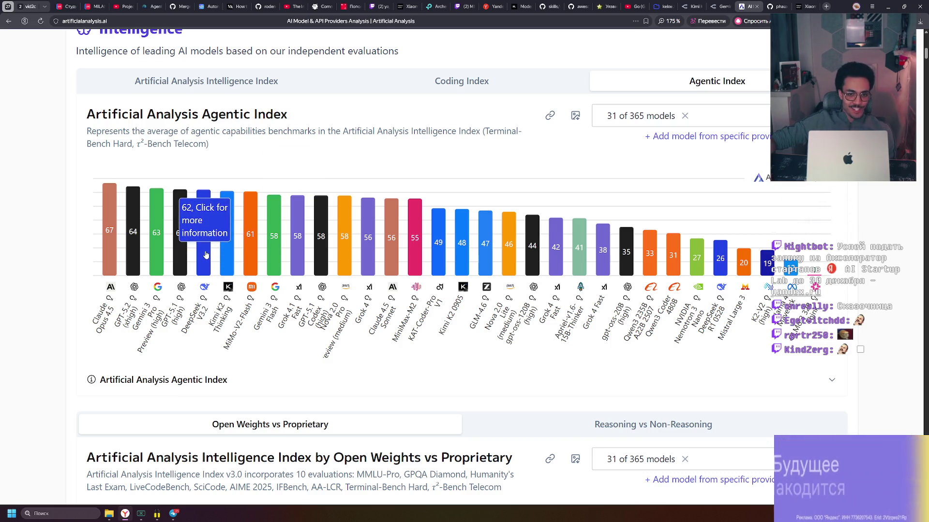
mouse_move(226, 252)
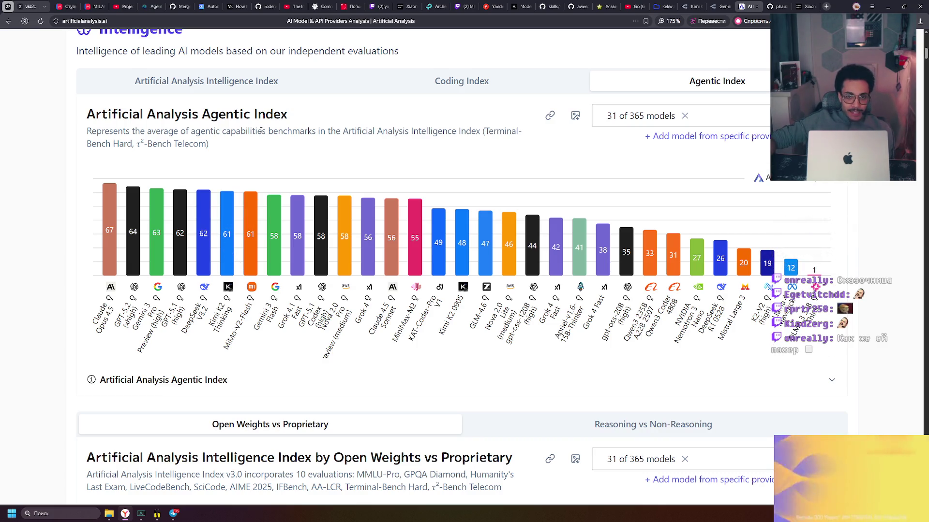
View the Intelligence Index rankings, then switch back to the Coding Index chart.
click(254, 83)
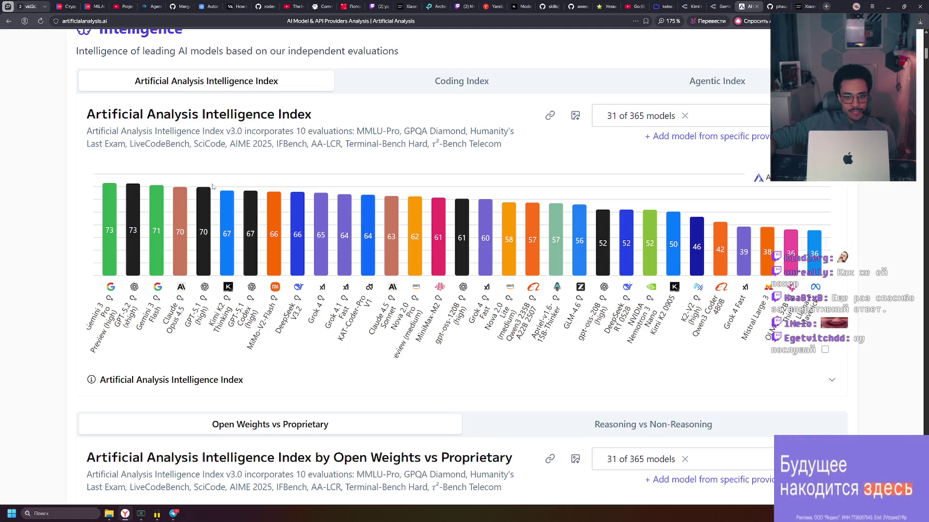
mouse_move(225, 242)
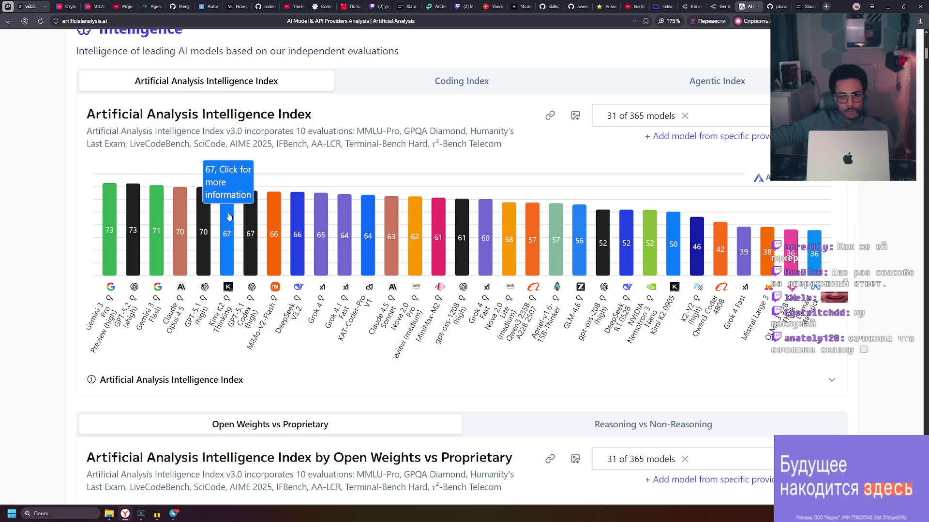
click(461, 79)
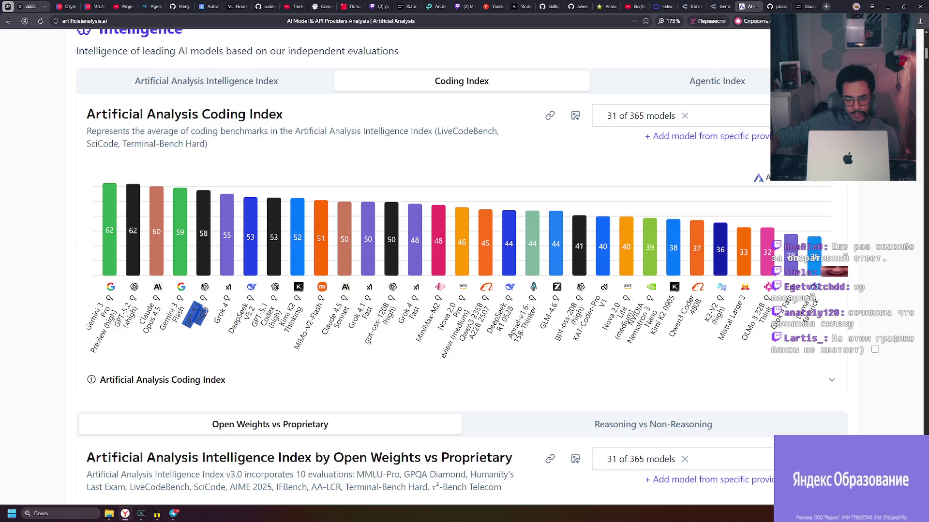
click(198, 313)
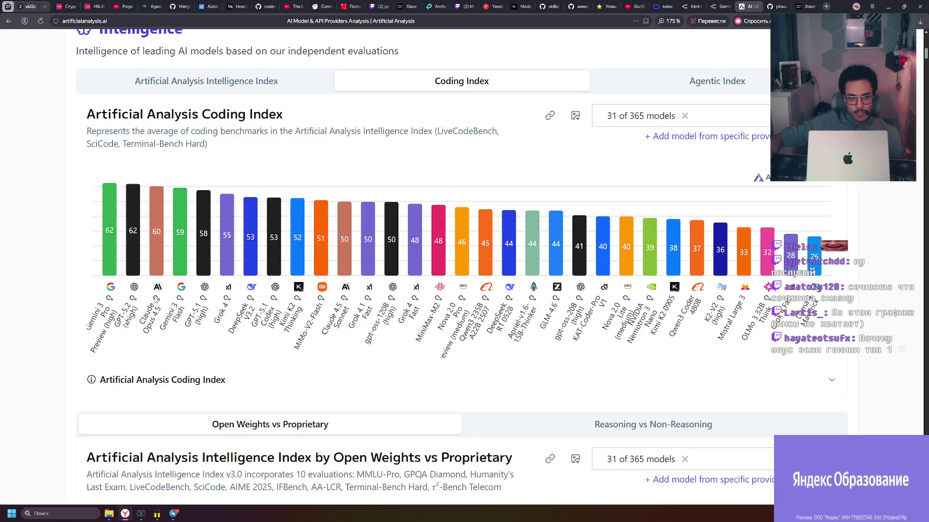
Switch the chart to the Intelligence Index, with Gemini 3 Pro and GPT-5.2 at 73.
mouse_move(113, 245)
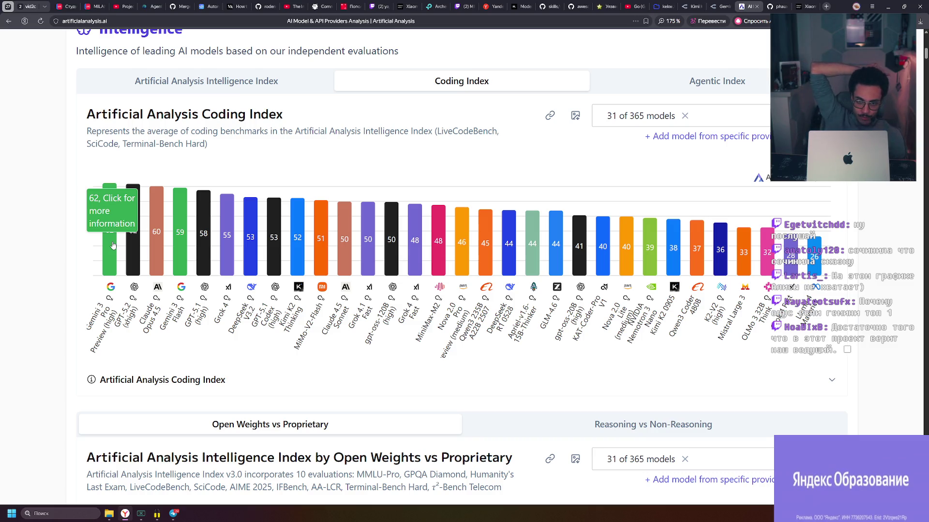
click(237, 83)
mouse_move(154, 272)
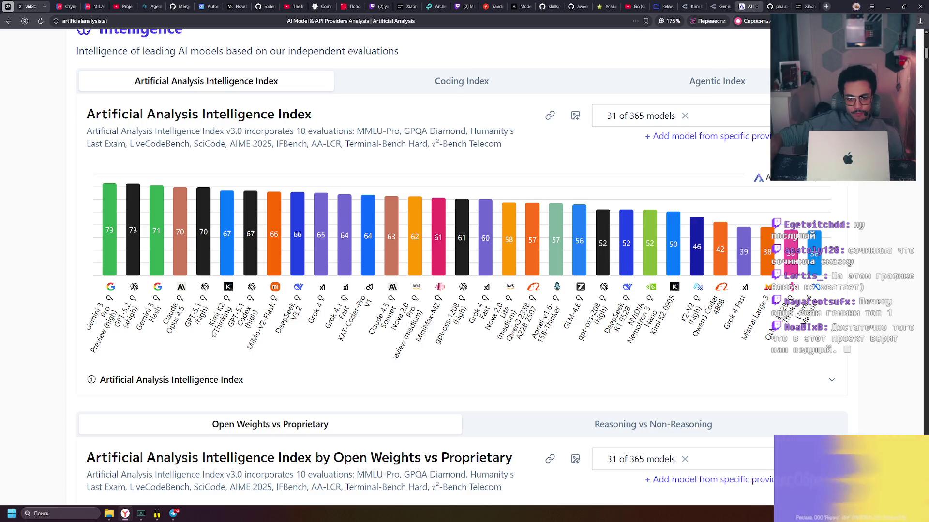
drag(161, 315, 223, 308)
click(223, 308)
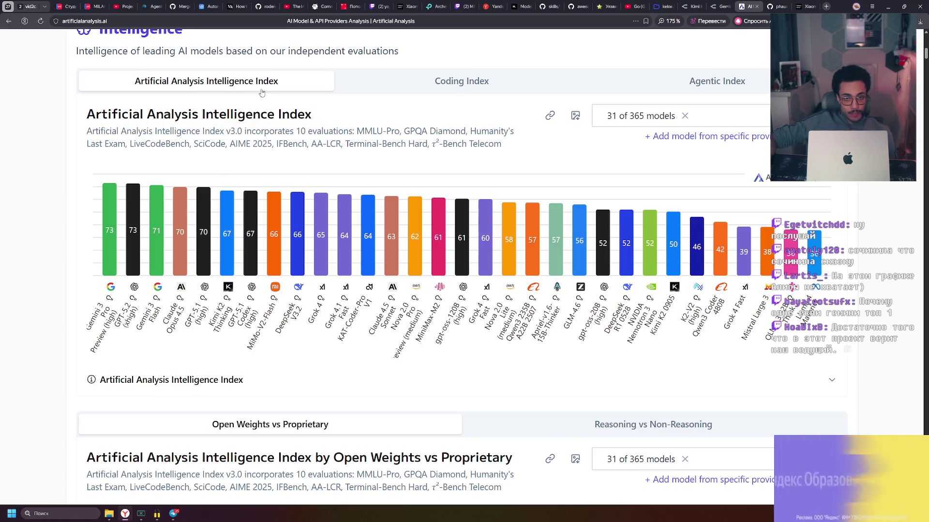
mouse_move(229, 249)
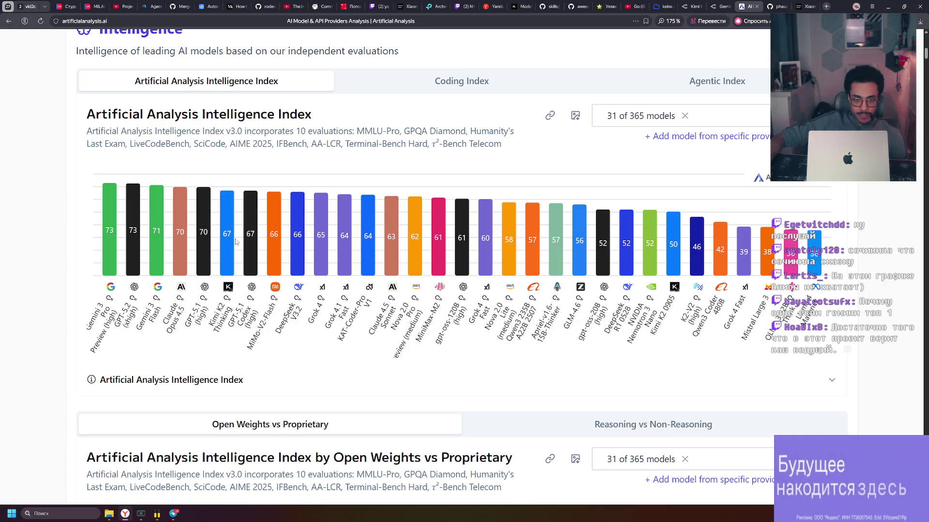
click(428, 86)
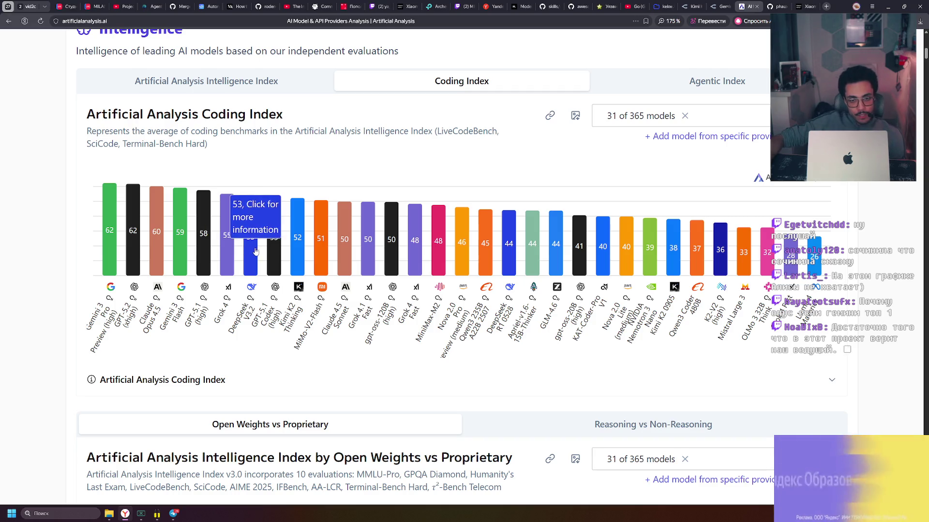
Look over the Coding Index bars, then bring up OpenRouter's Gemini 3 Pro Preview page.
mouse_move(249, 229)
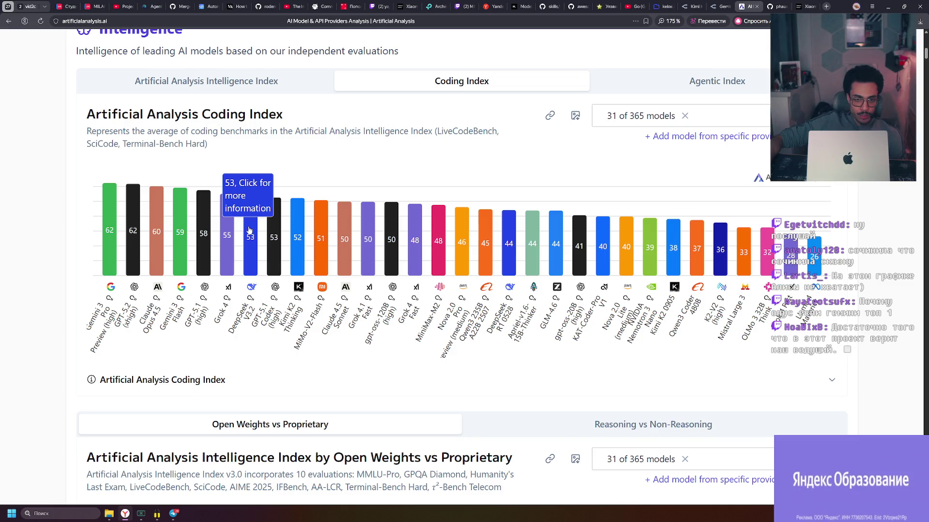
mouse_move(230, 242)
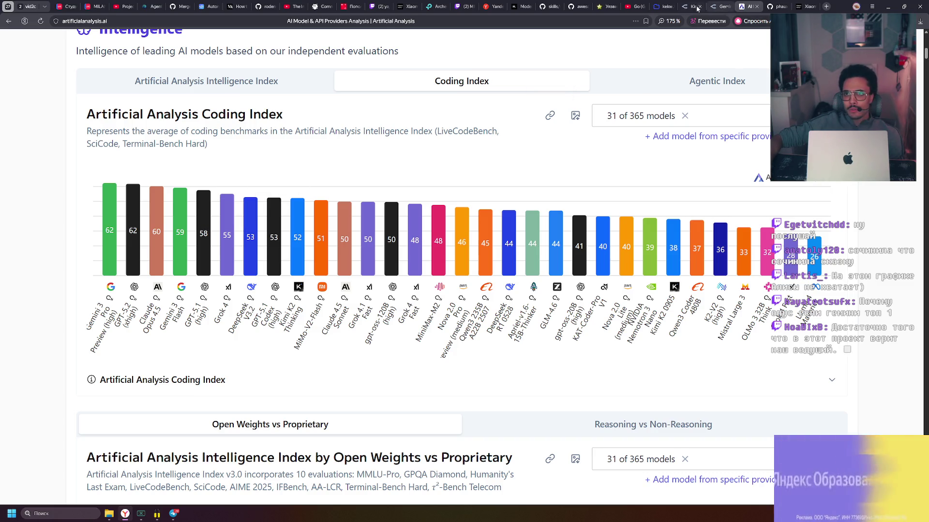
click(719, 5)
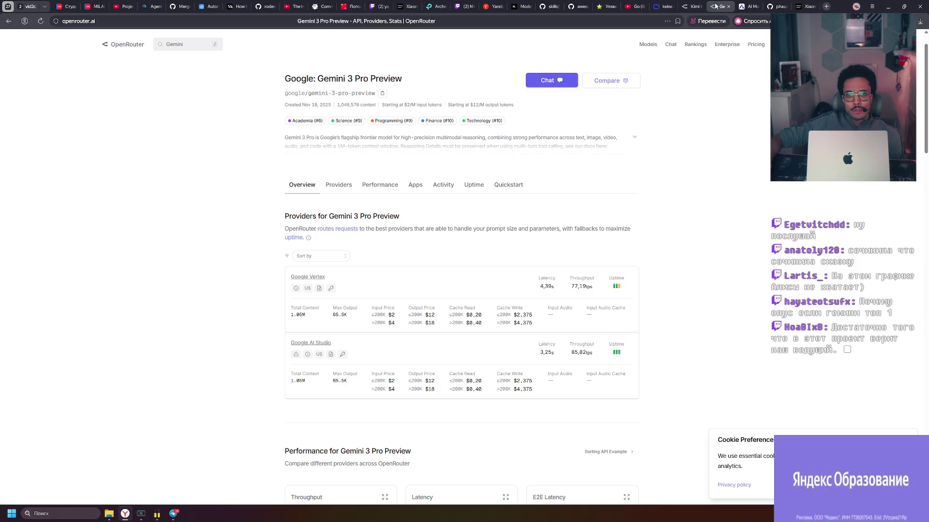
Replace the OpenRouter search with 'grok 4' and open the xAI: Grok 4 model page.
drag(195, 47, 133, 35)
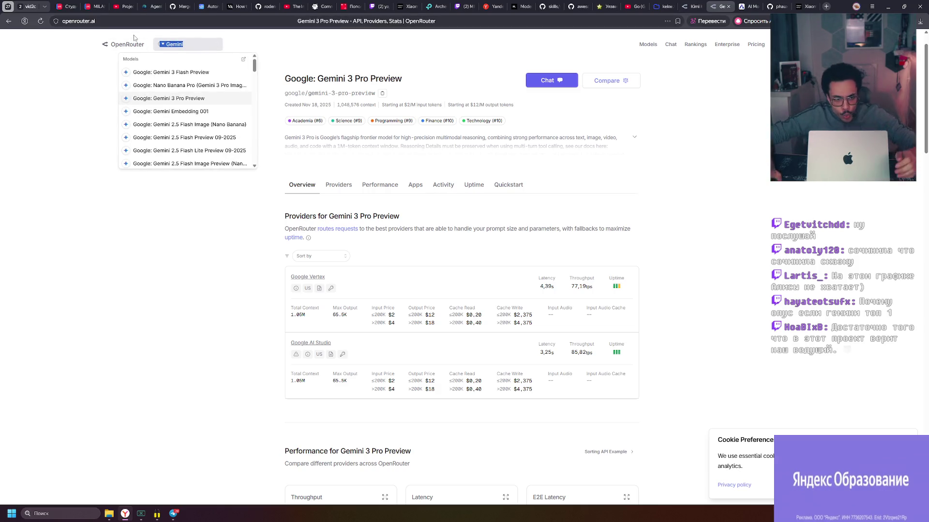
text(grok)
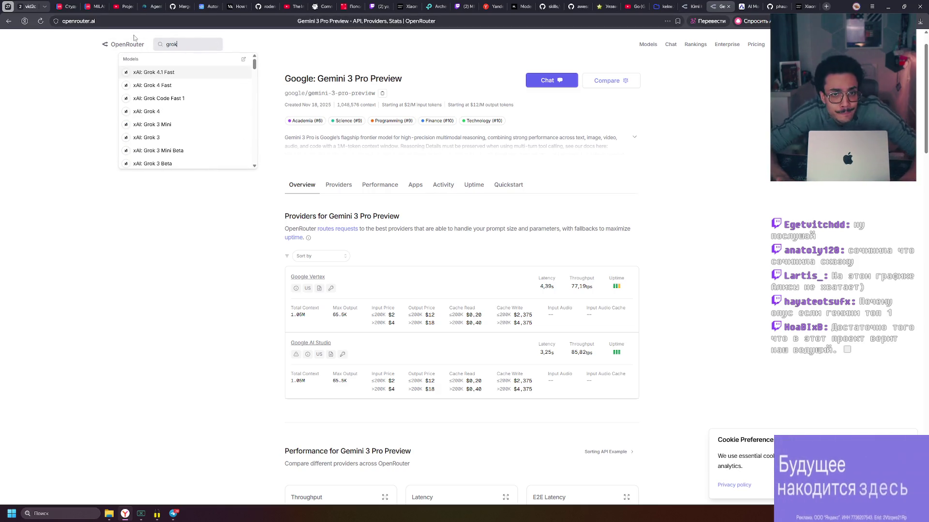
text( 4)
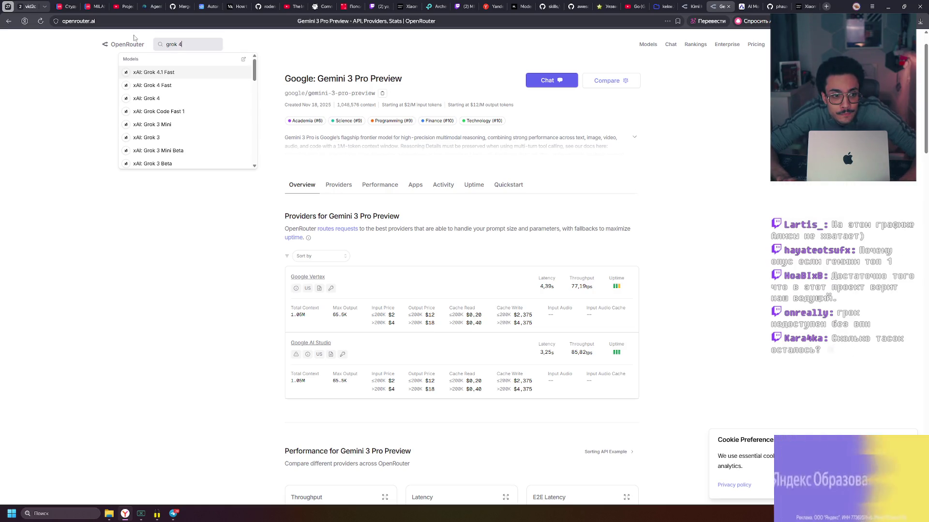
key(Down)
key(Down)
key(Return)
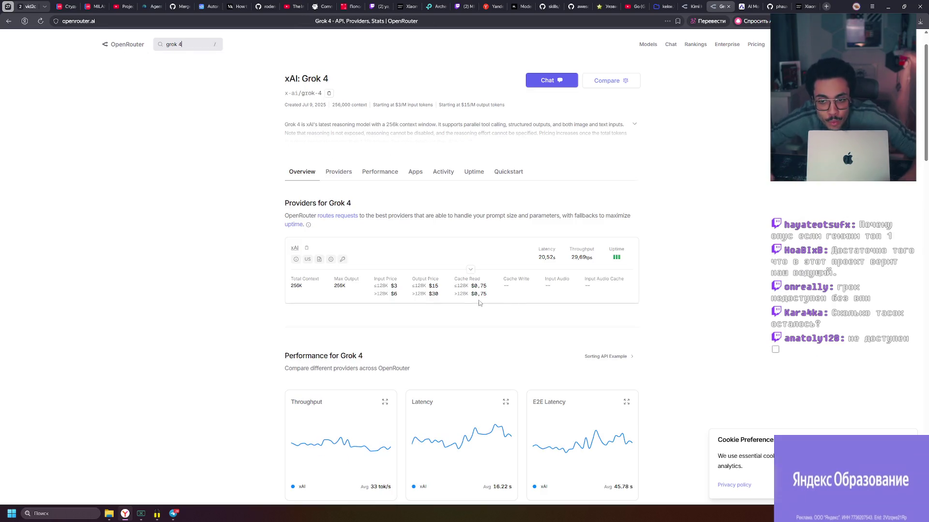
drag(592, 257, 578, 257)
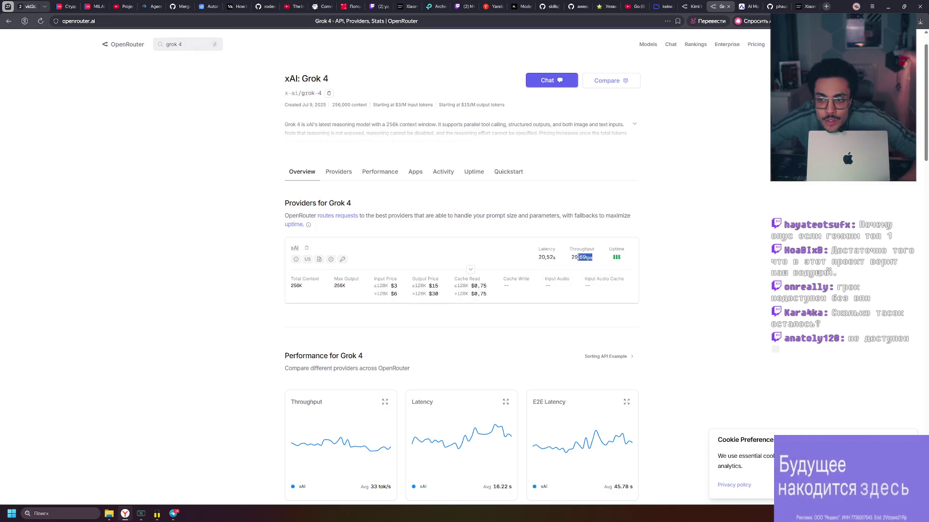
click(506, 253)
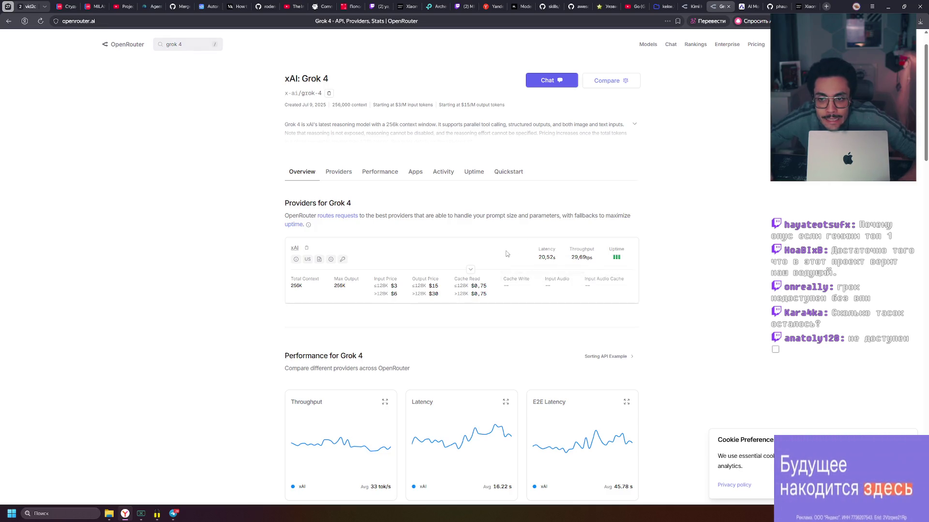
double_click(334, 287)
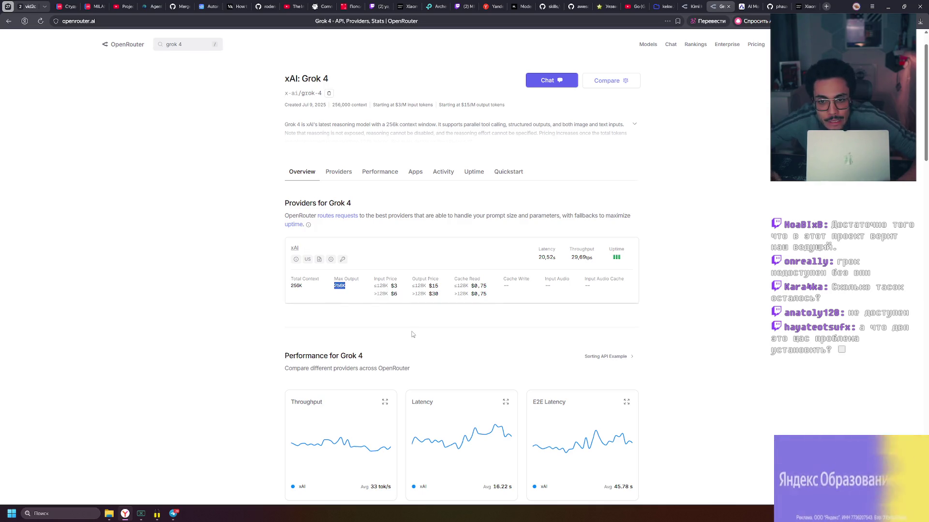
click(379, 288)
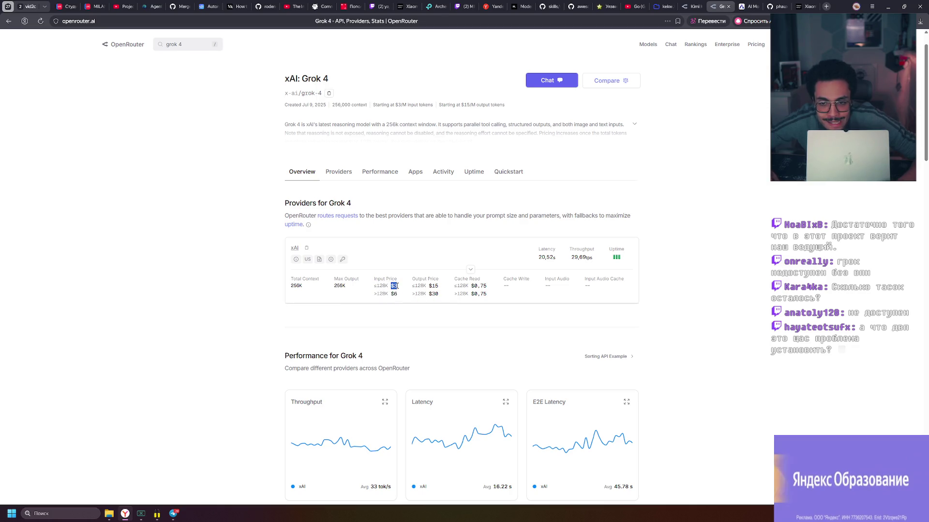
drag(471, 285, 488, 286)
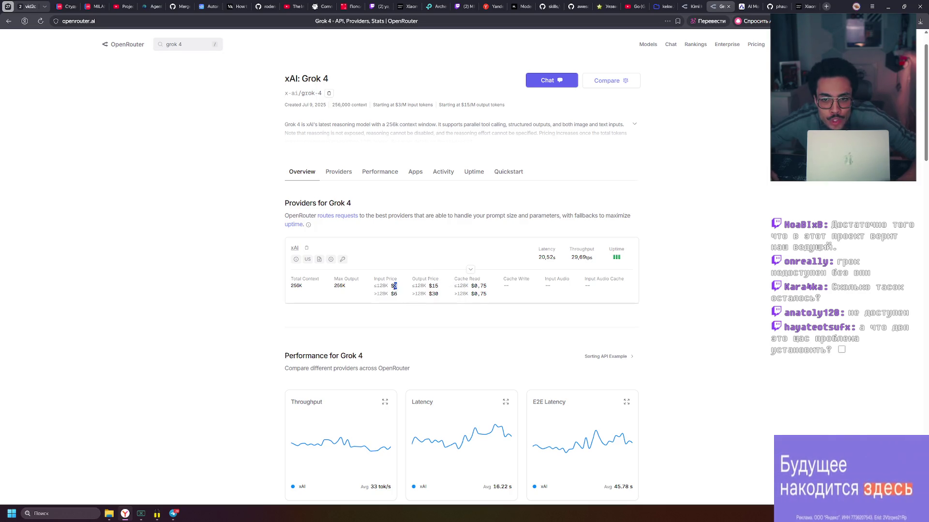
drag(391, 286, 395, 286)
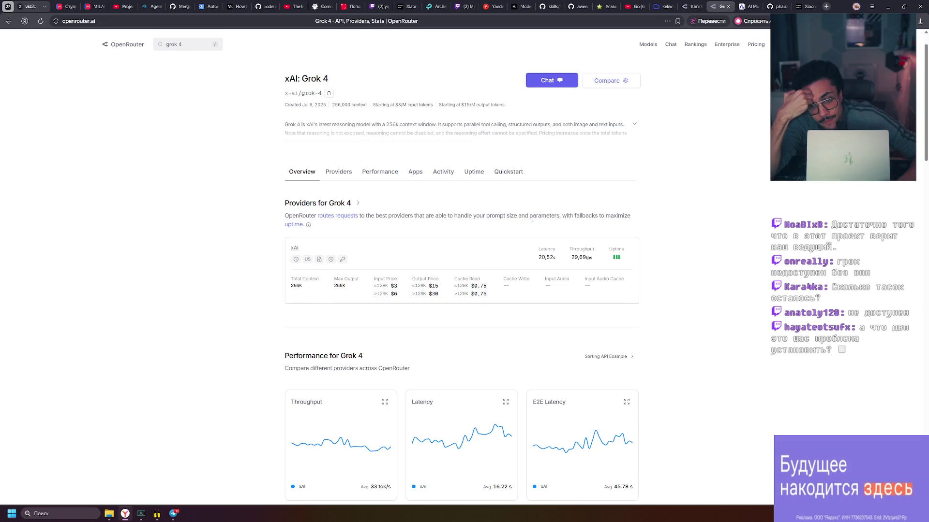
drag(412, 285, 427, 294)
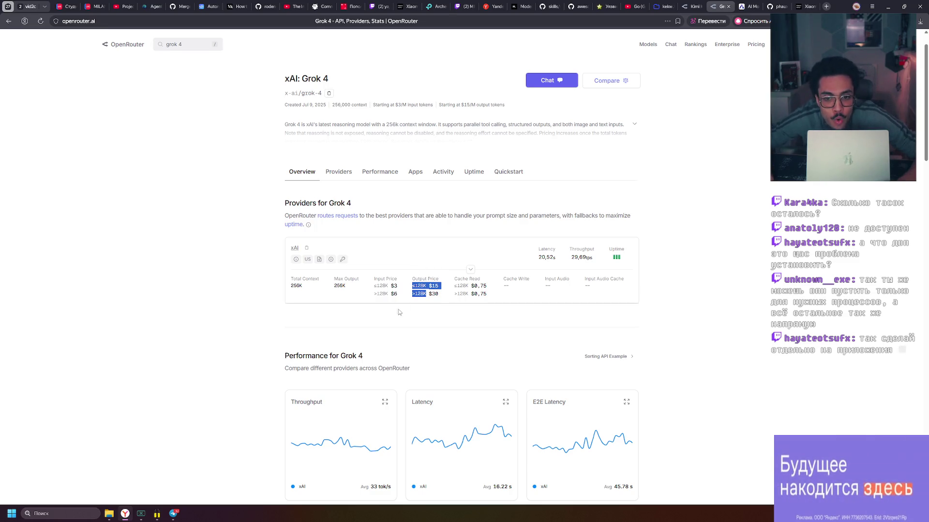
scroll(400, 312, down, 5)
scroll(365, 317, down, 4)
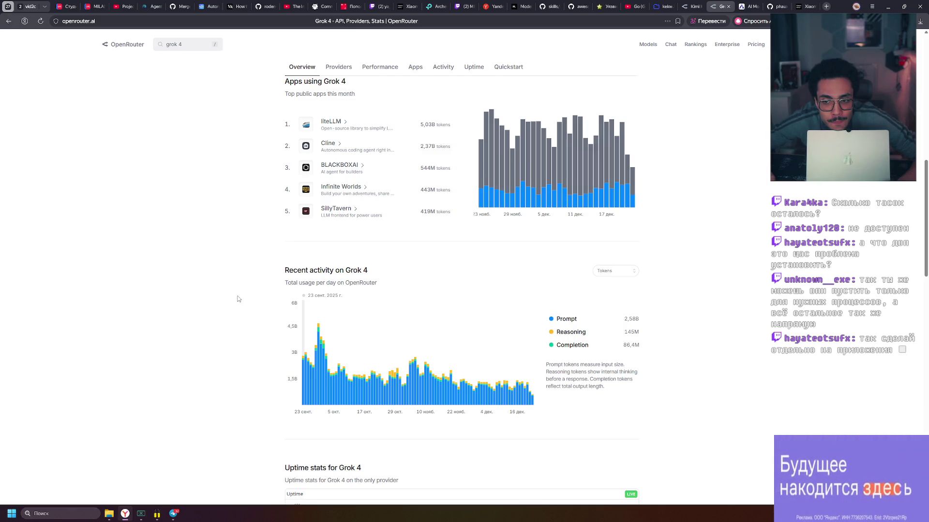
scroll(222, 290, down, 3)
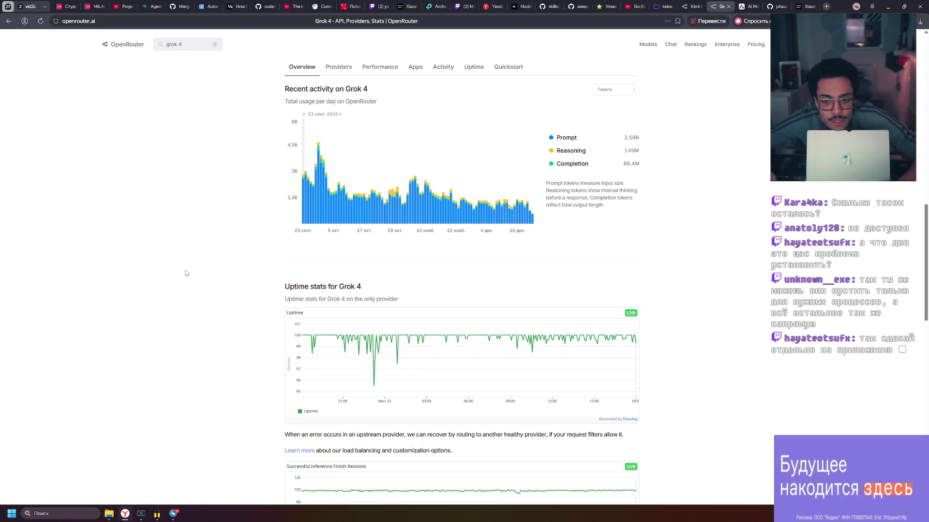
scroll(187, 270, down, 5)
scroll(178, 276, up, 12)
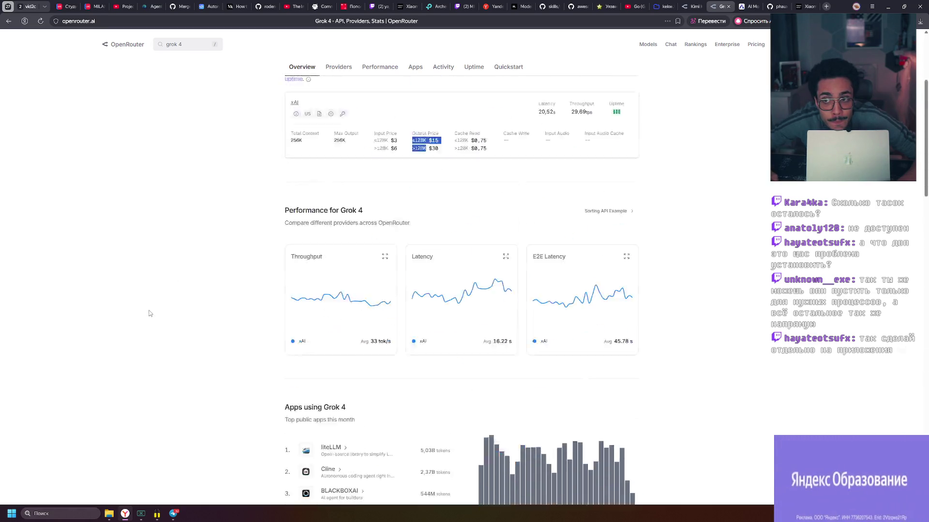
scroll(150, 309, up, 3)
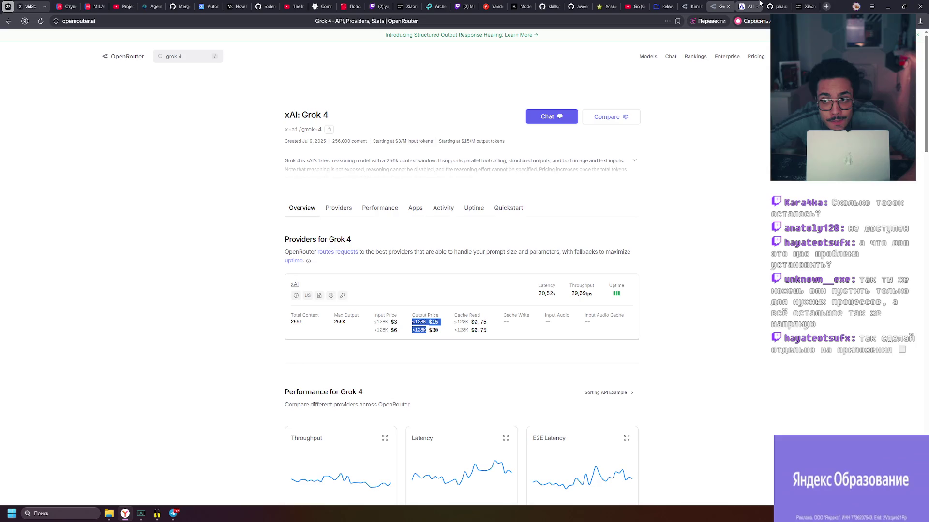
click(803, 6)
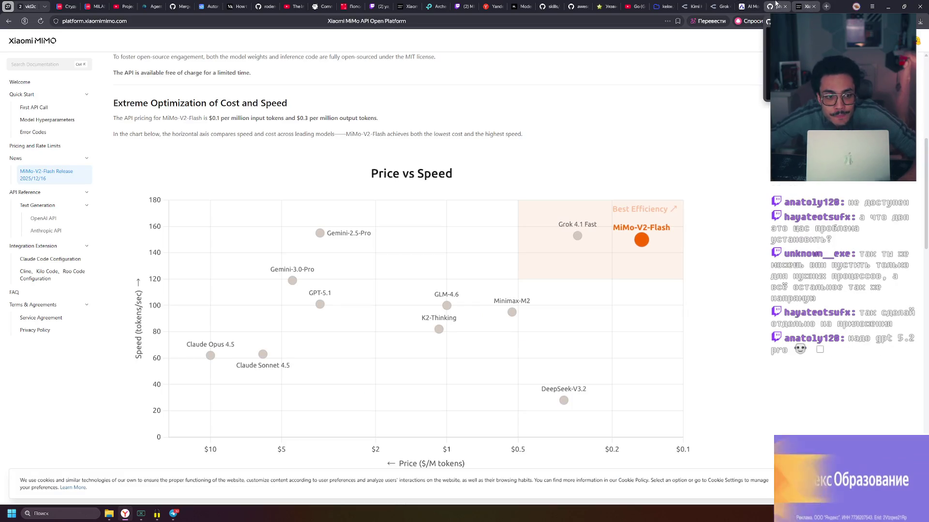
Switch browser tabs over to the Artificial Analysis benchmark charts.
click(776, 6)
click(750, 6)
click(723, 6)
click(748, 6)
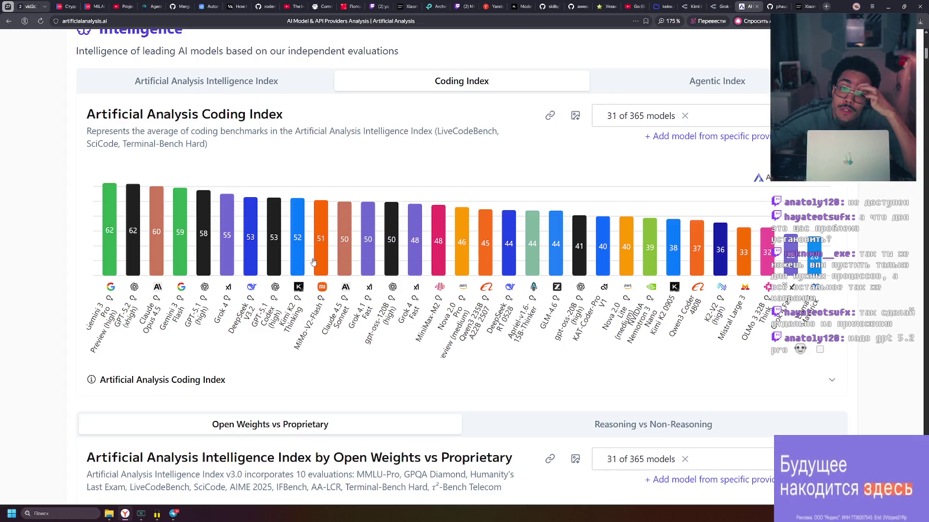
mouse_move(321, 260)
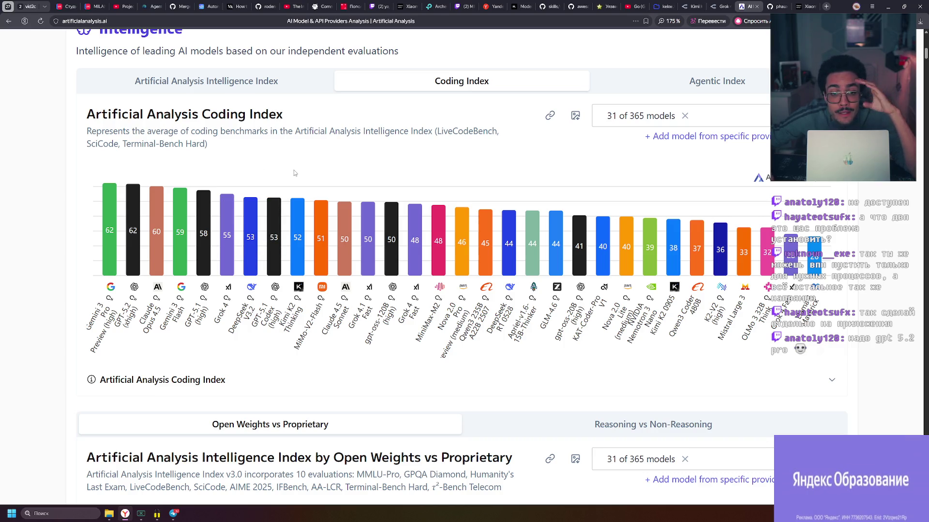
mouse_move(248, 237)
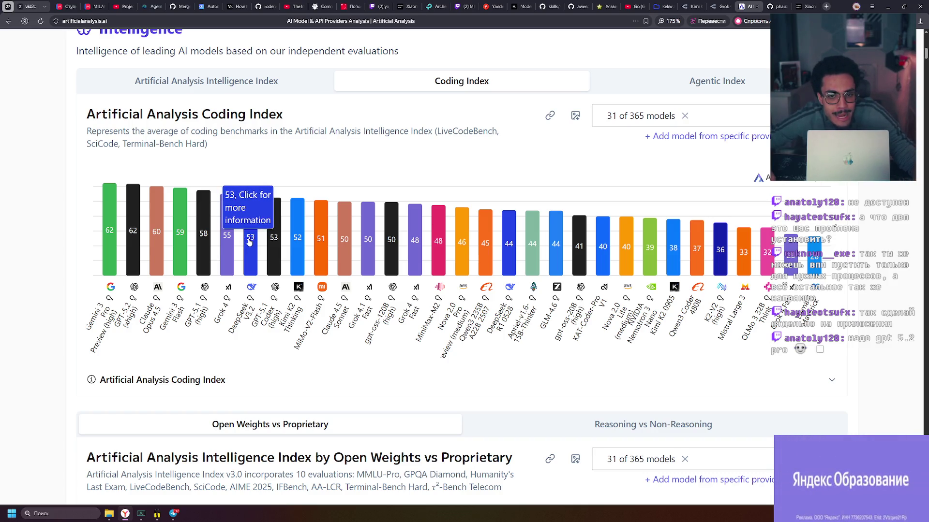
Compare the Intelligence, Coding and Agentic Index rankings, finishing on the Coding Index.
click(229, 81)
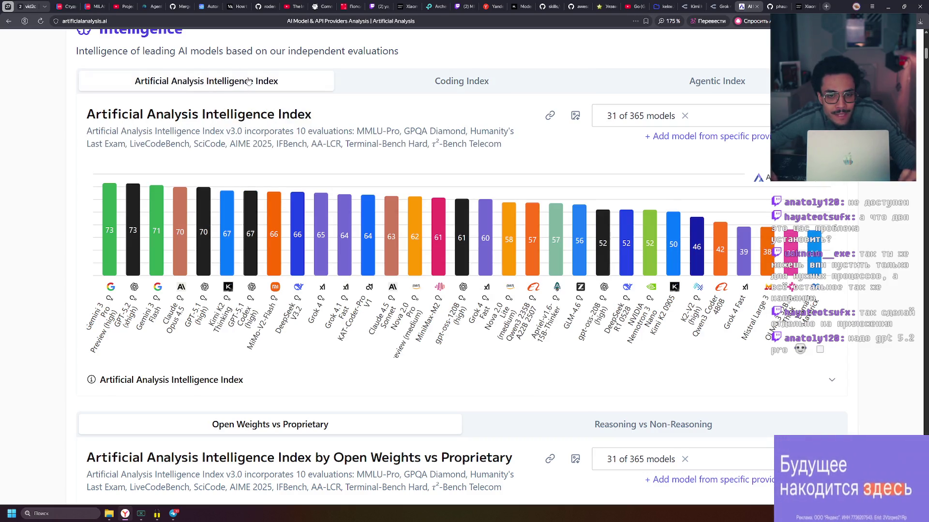
click(387, 79)
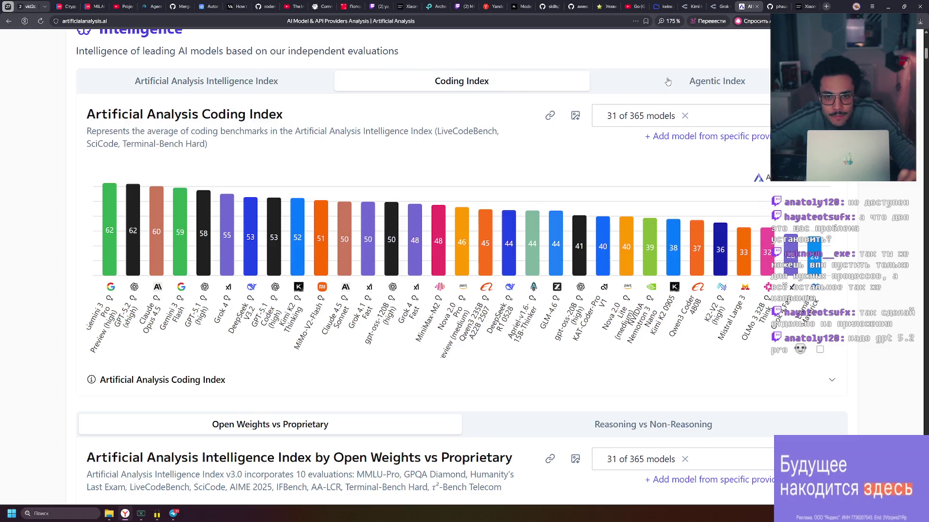
click(667, 81)
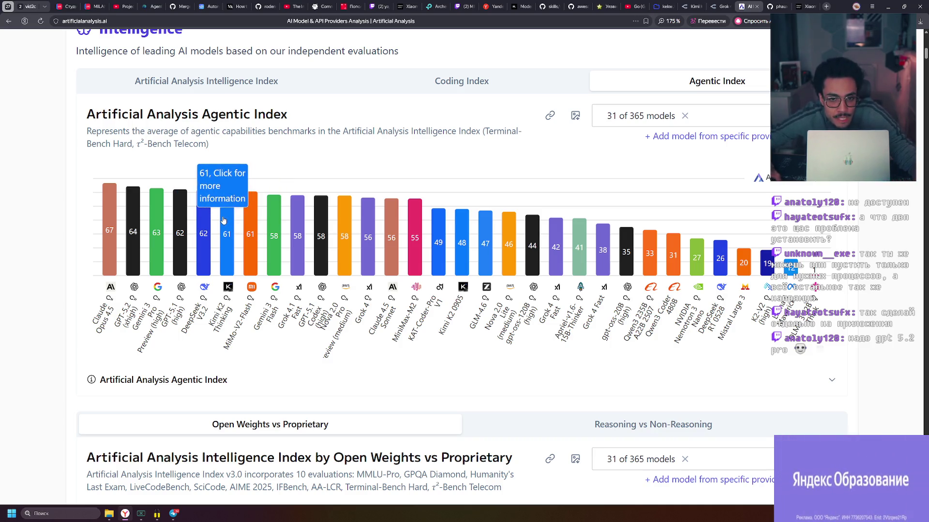
click(435, 88)
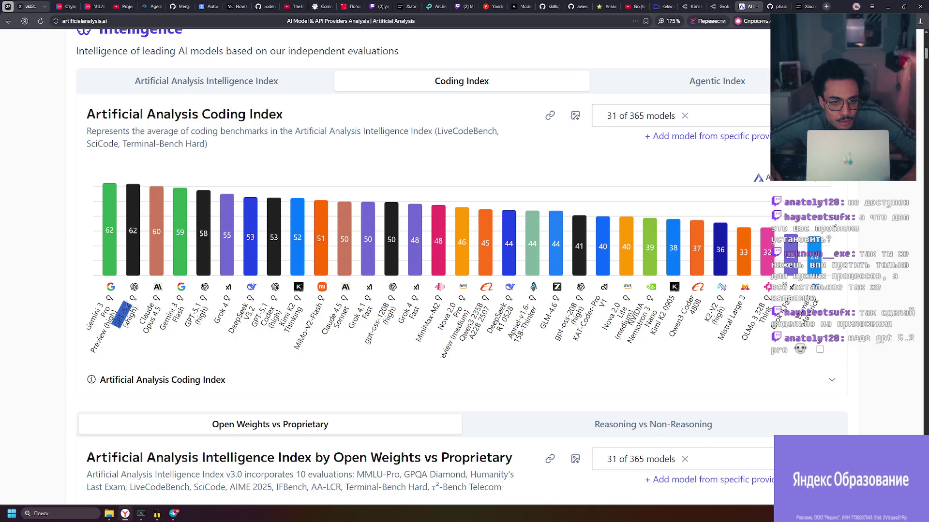
click(778, 6)
Search OpenRouter for 'GPT-5.2' and open the OpenAI: GPT-5.2 Pro model page.
click(720, 6)
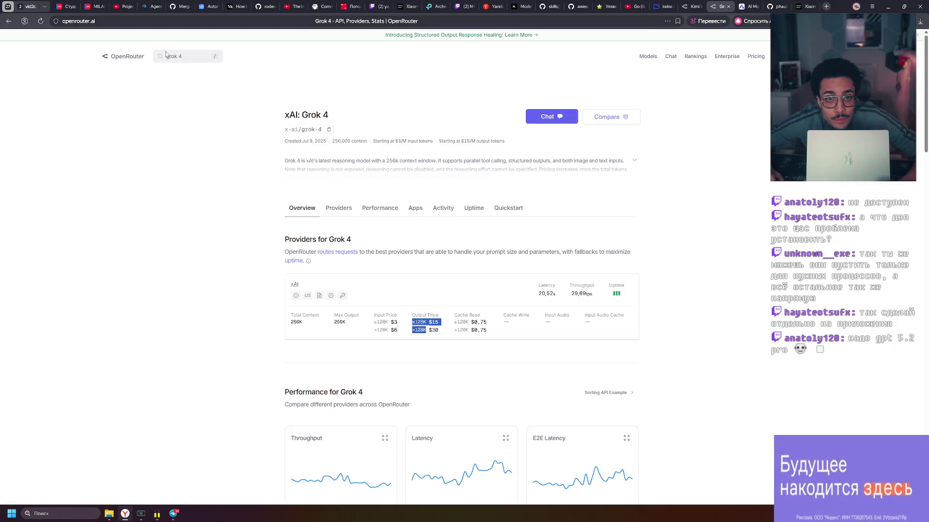
text(GPT-5.2)
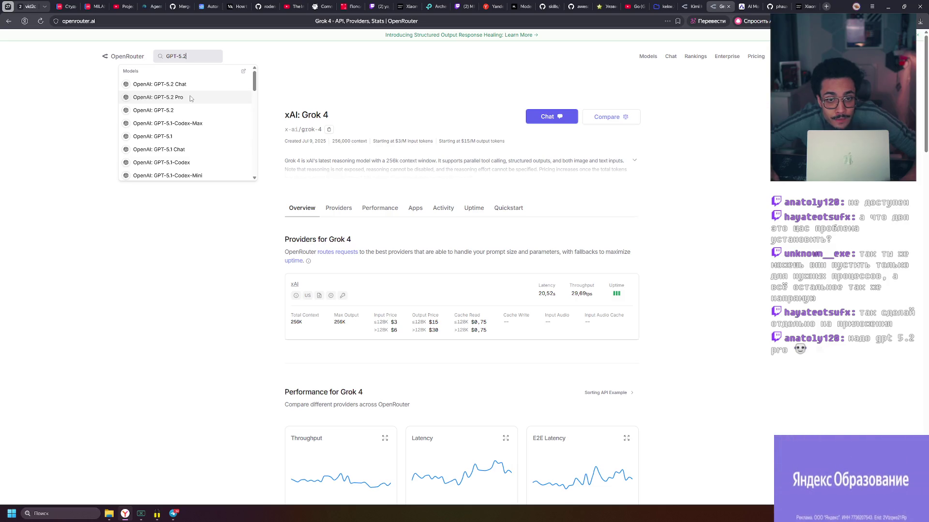
click(191, 98)
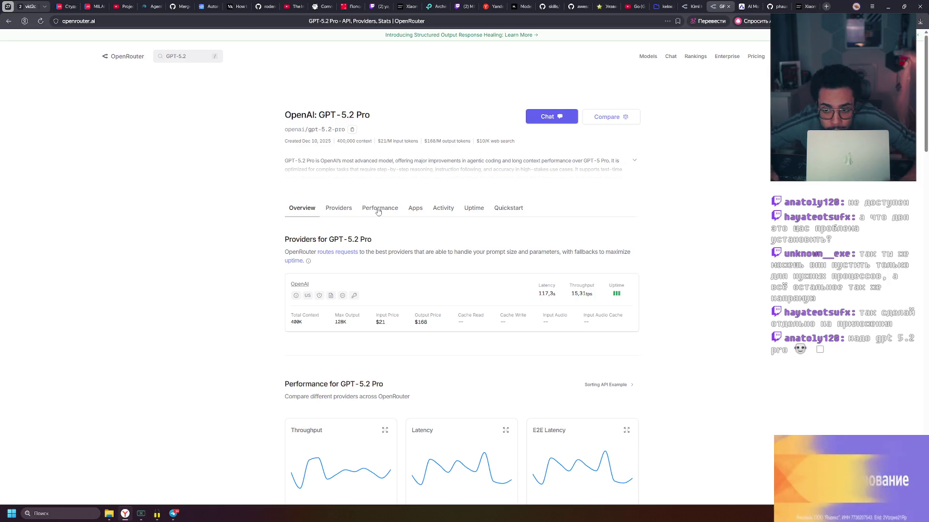
Expand the OpenAI provider card to review GPT-5.2 Pro's throughput and prices.
double_click(581, 294)
click(425, 319)
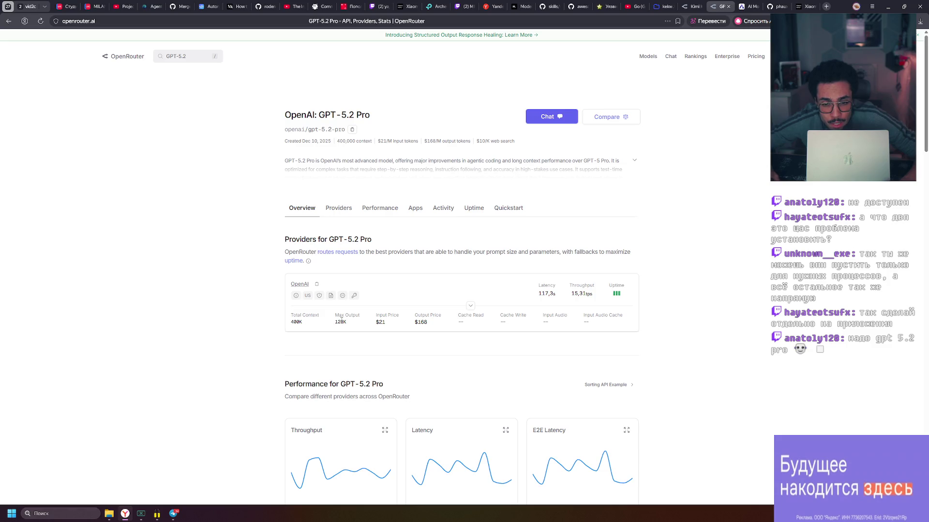
click(470, 308)
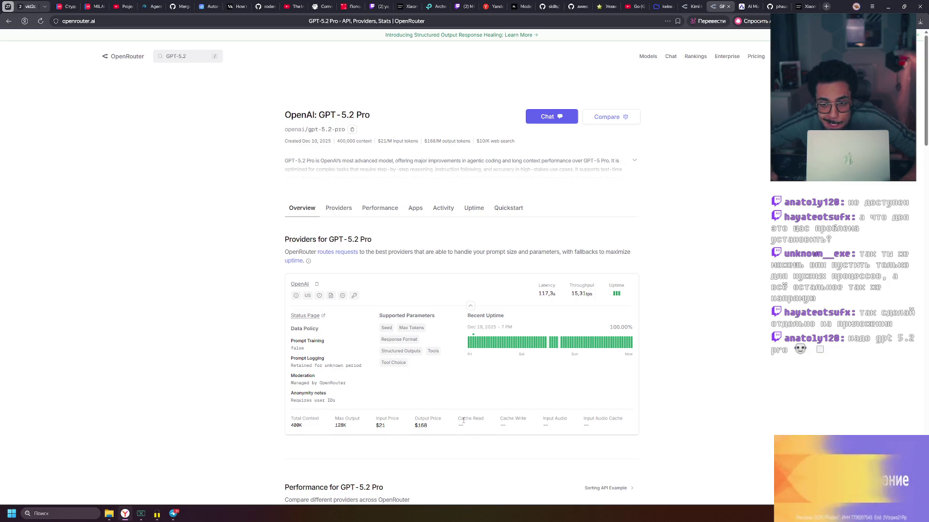
scroll(466, 387, down, 2)
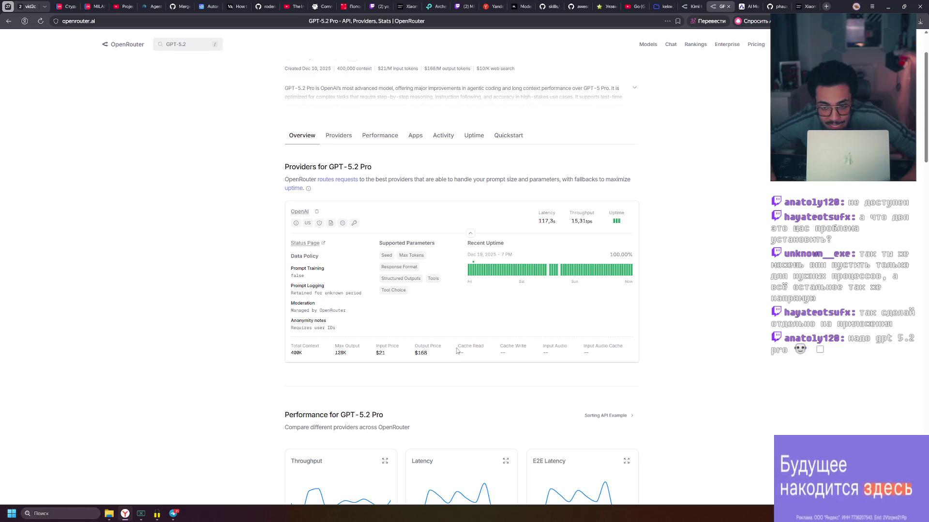
scroll(457, 348, down, 3)
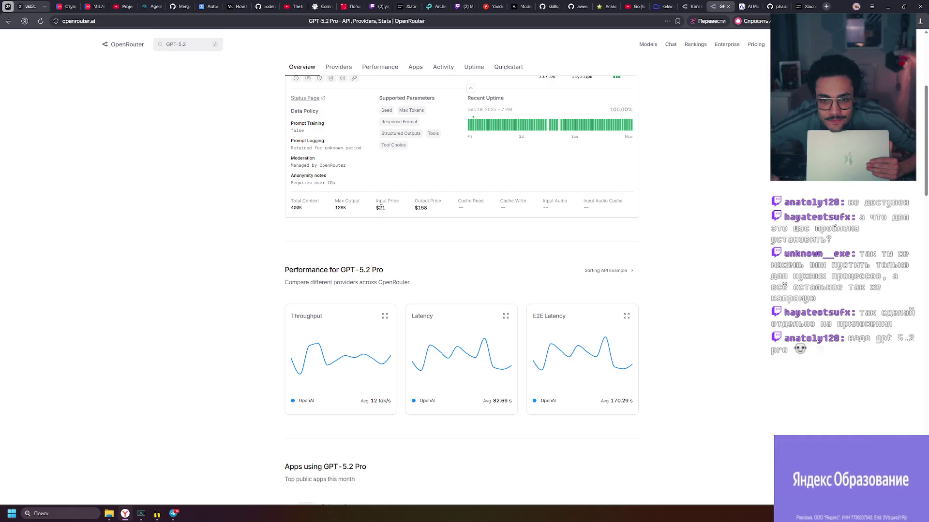
scroll(381, 208, up, 3)
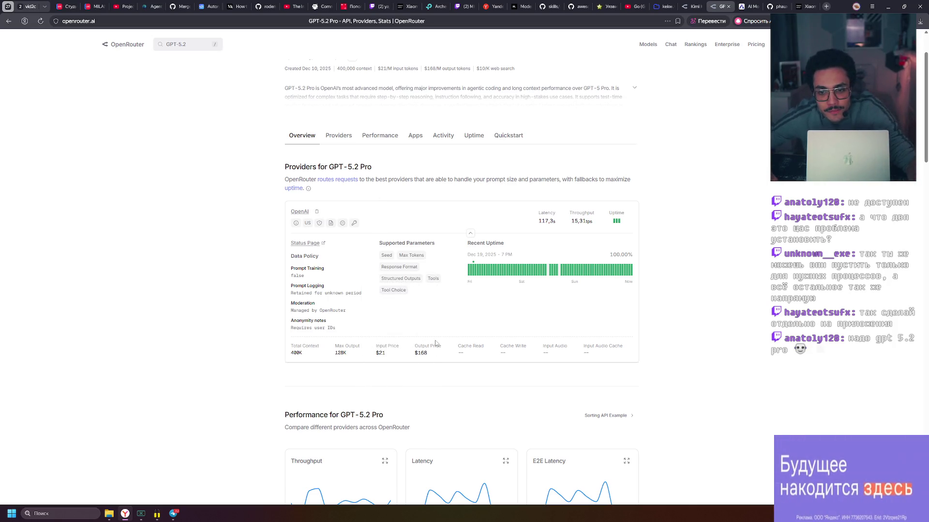
click(433, 356)
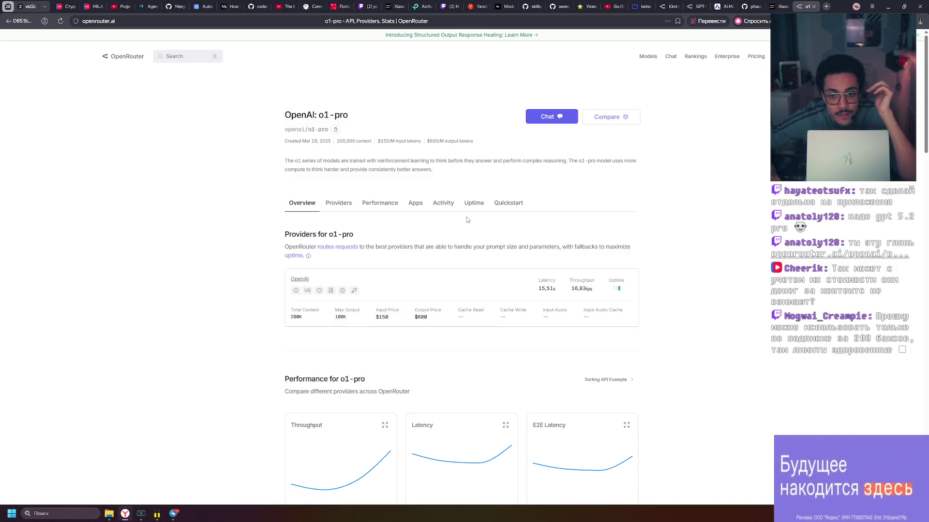
Scroll back to the top of the o1-pro page and close its tab with Ctrl+W.
scroll(466, 218, down, 5)
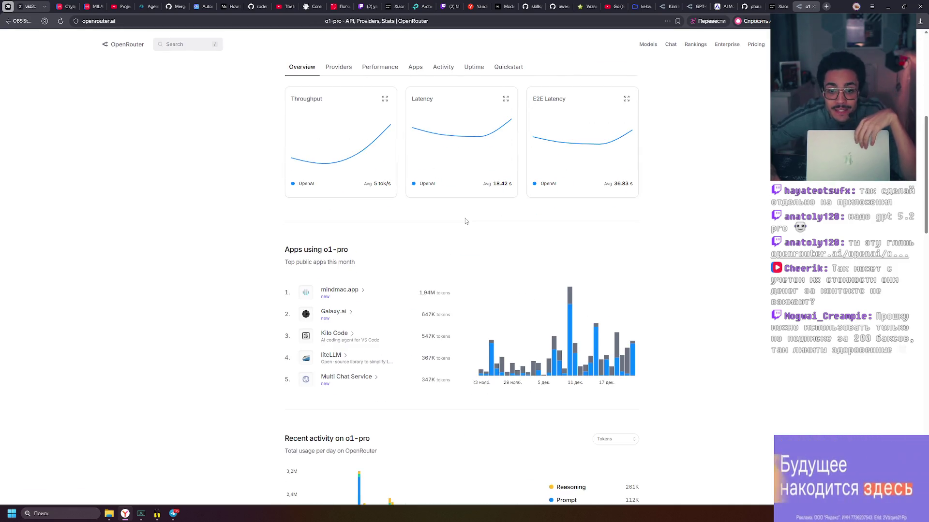
scroll(454, 227, up, 3)
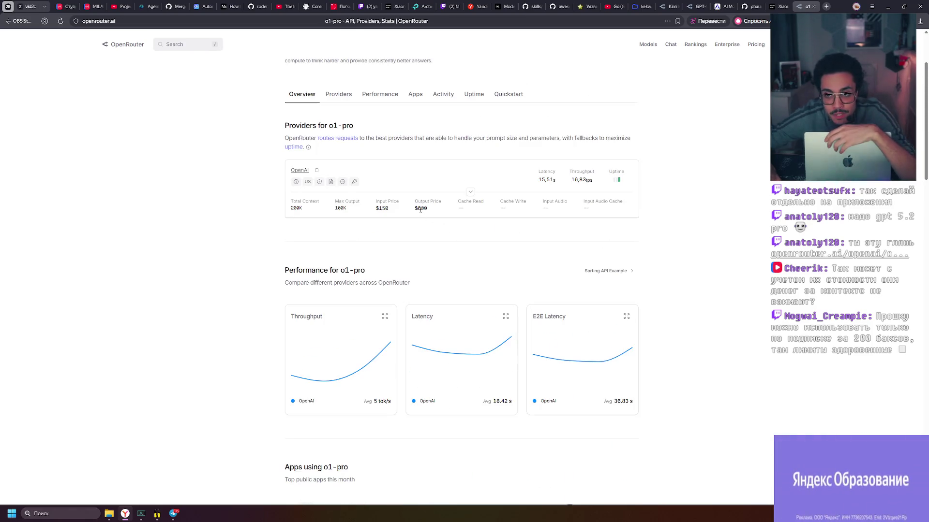
scroll(418, 211, up, 3)
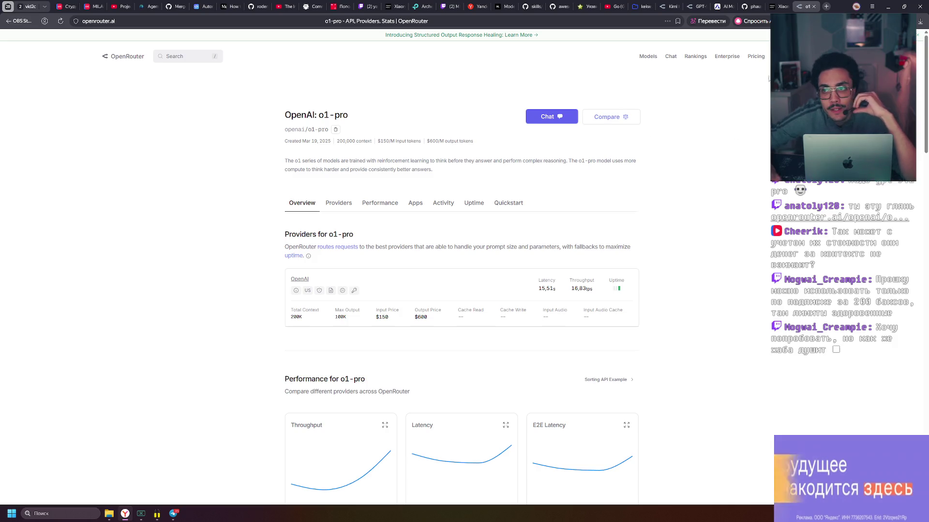
key(ctrl+w)
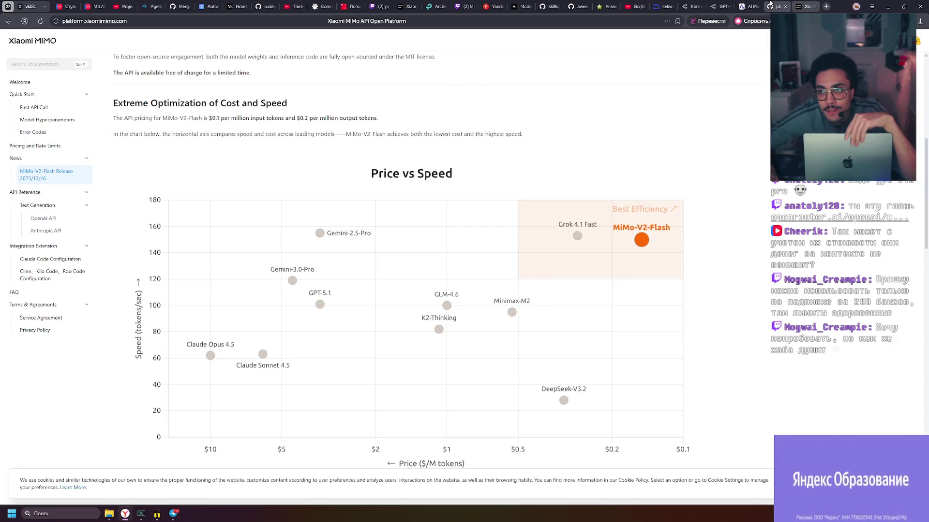
Switch to Artificial Analysis's Coding Index chart, showing MiMo-V2-Flash at 51.
click(773, 5)
click(750, 6)
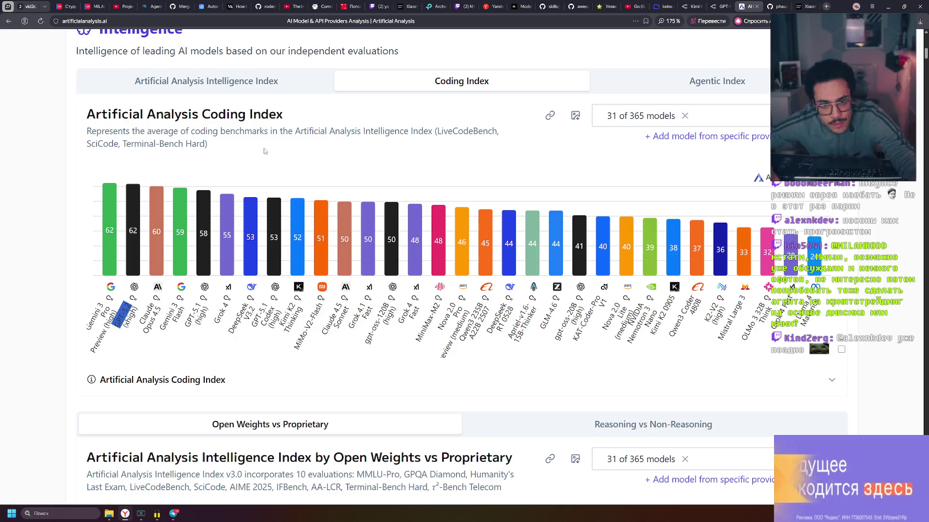
Show the Intelligence Index rankings and briefly web-search the Kimi K2 label.
mouse_move(249, 250)
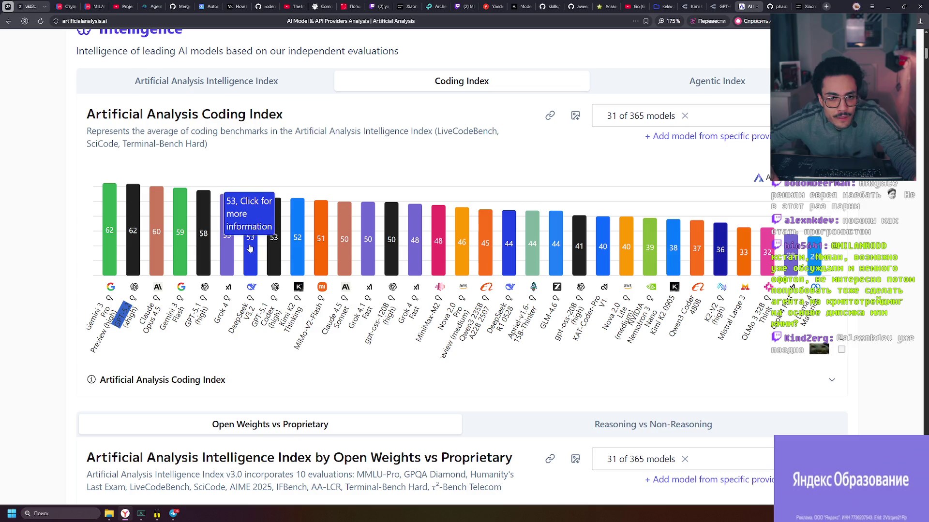
click(223, 81)
mouse_move(225, 264)
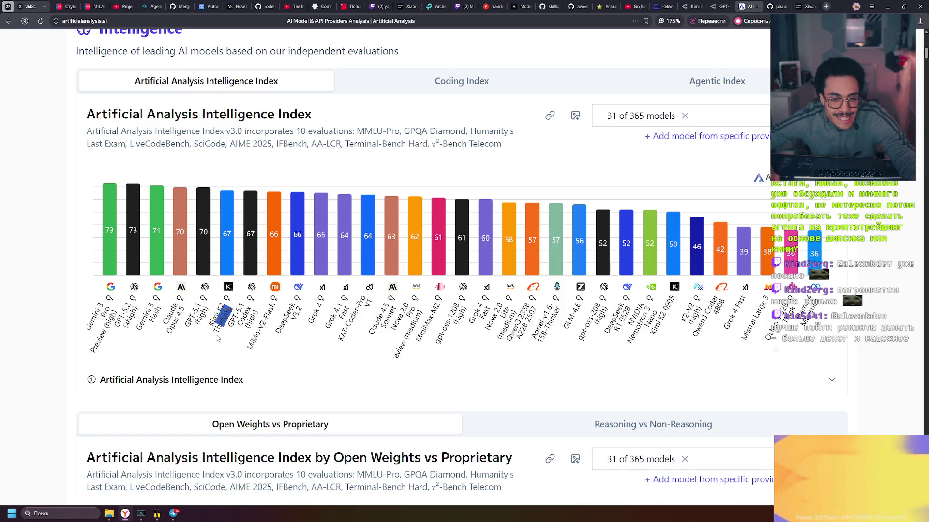
double_click(219, 314)
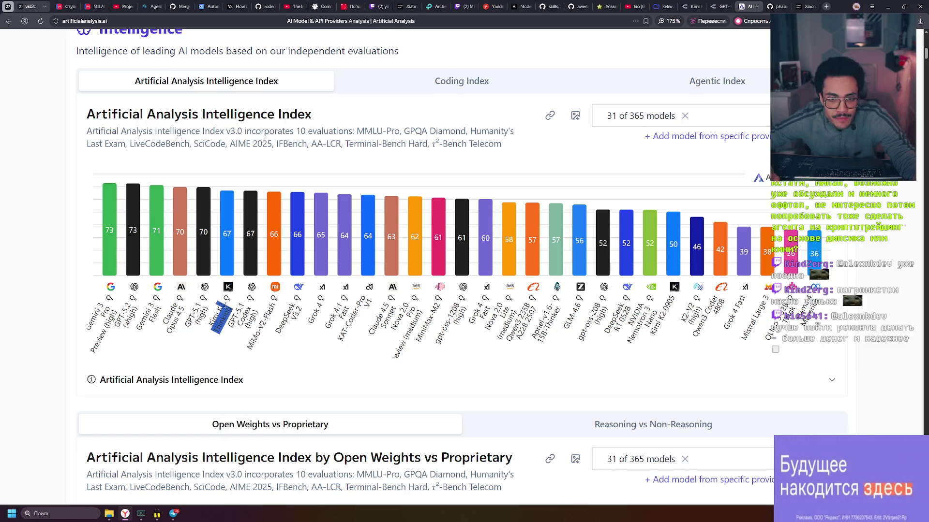
click(217, 312)
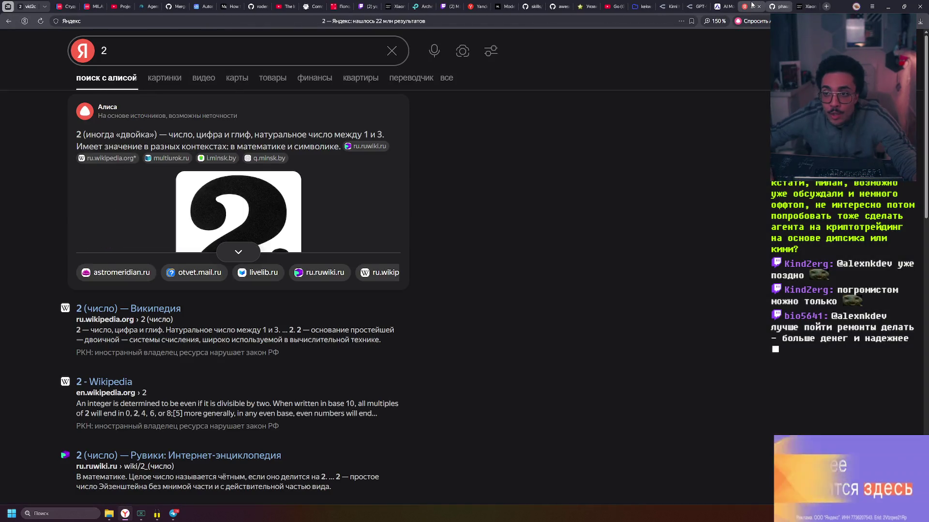
click(758, 7)
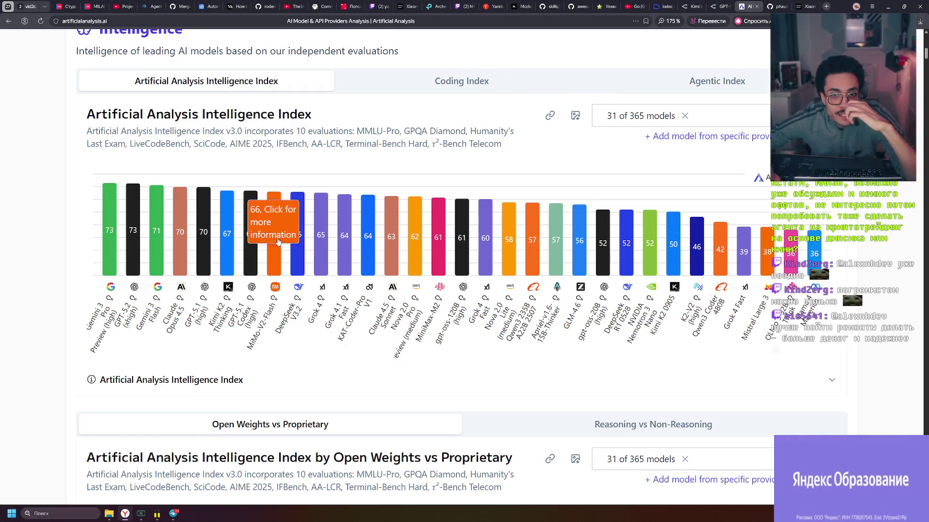
Compare the Coding Index rankings, then finish on the Agentic Index chart.
click(451, 81)
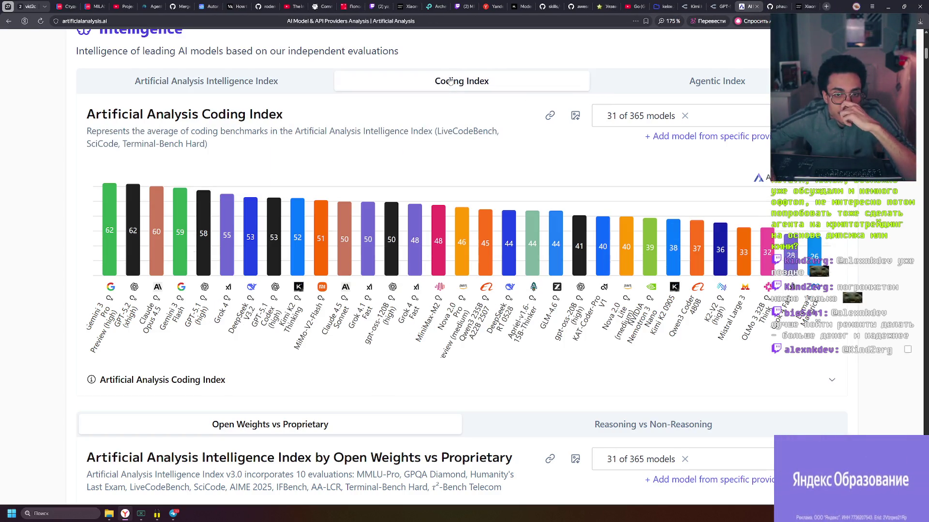
mouse_move(256, 221)
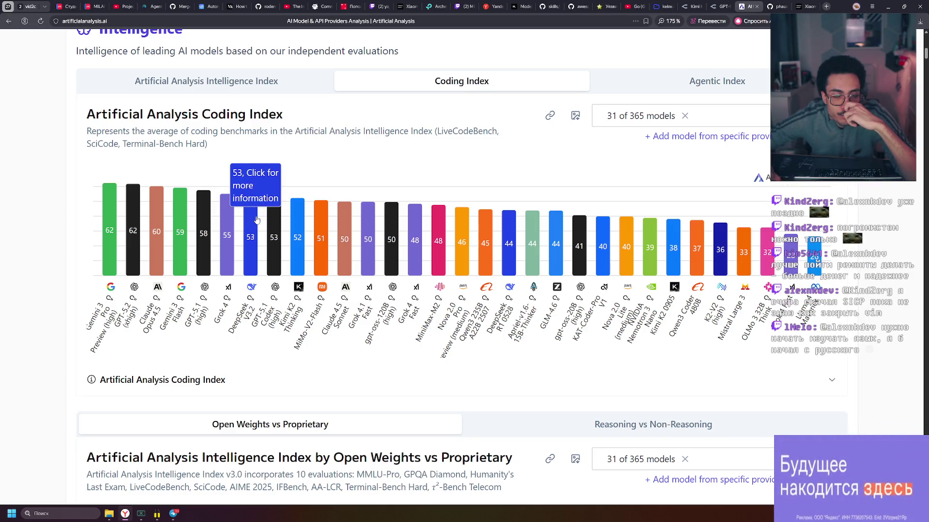
click(675, 90)
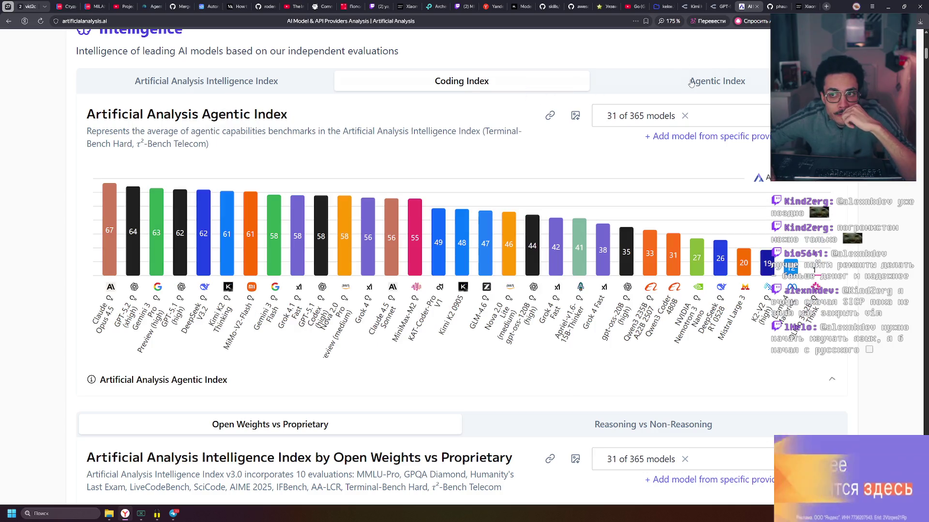
mouse_move(208, 225)
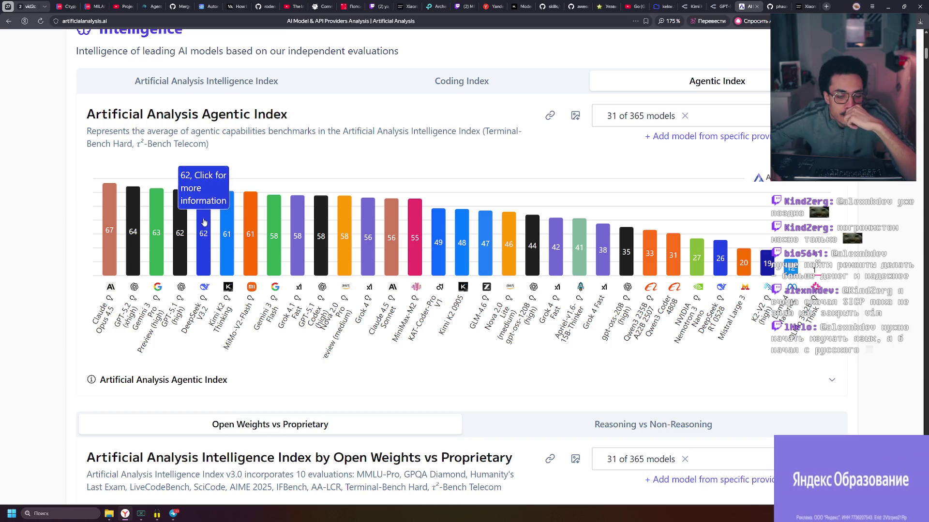
mouse_move(202, 243)
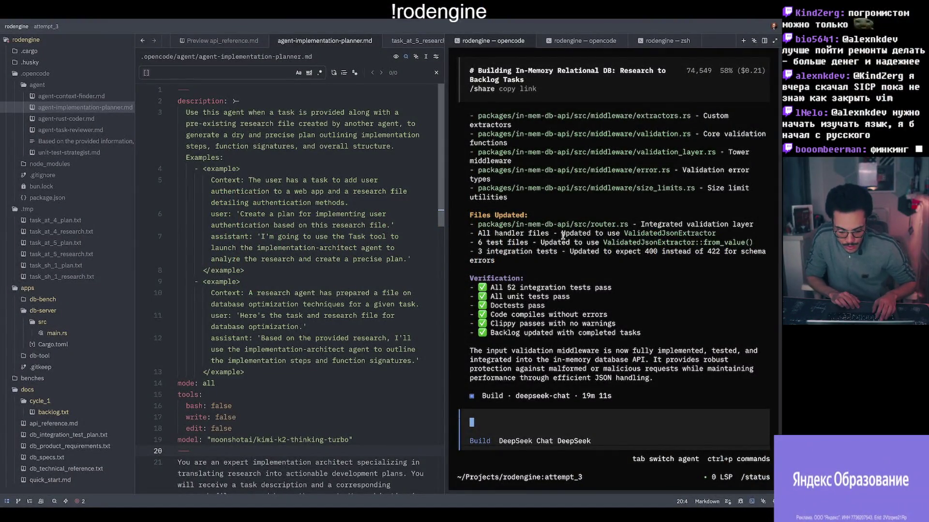
scroll(563, 236, up, 10)
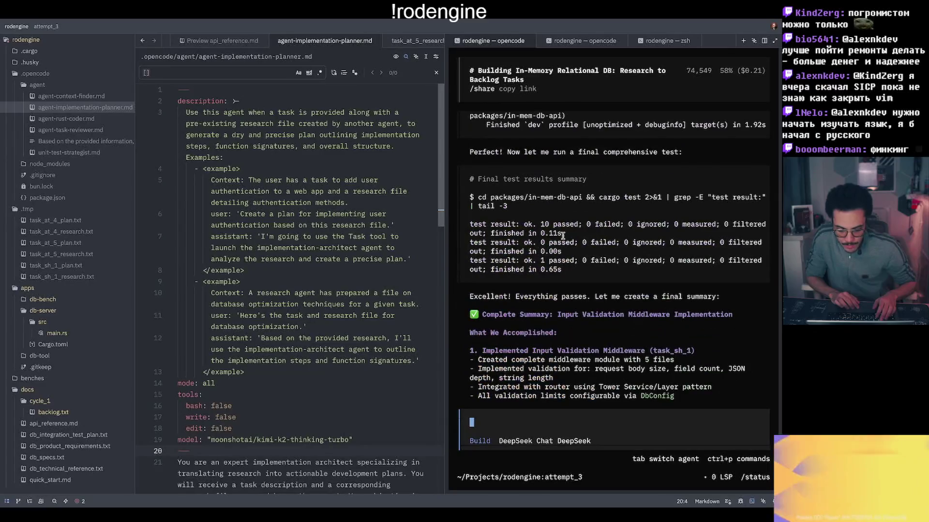
scroll(562, 236, down, 3)
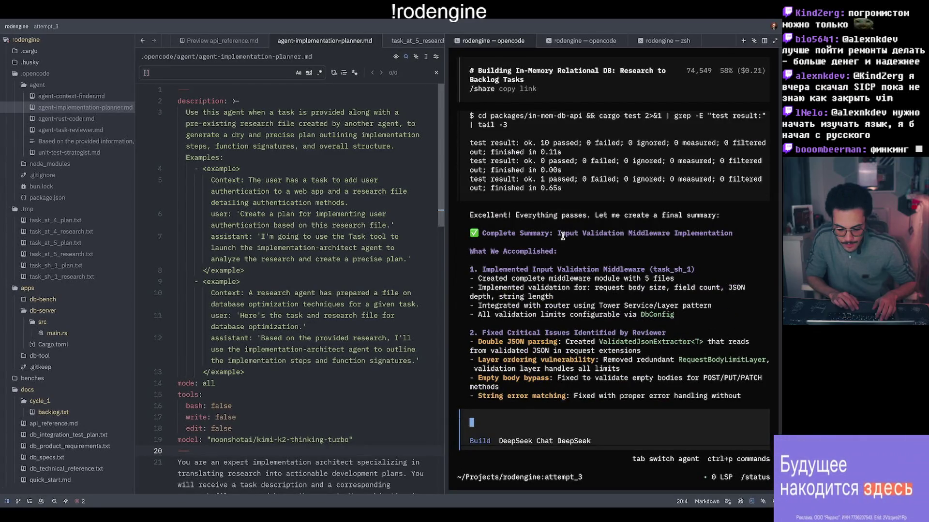
scroll(563, 235, down, 10)
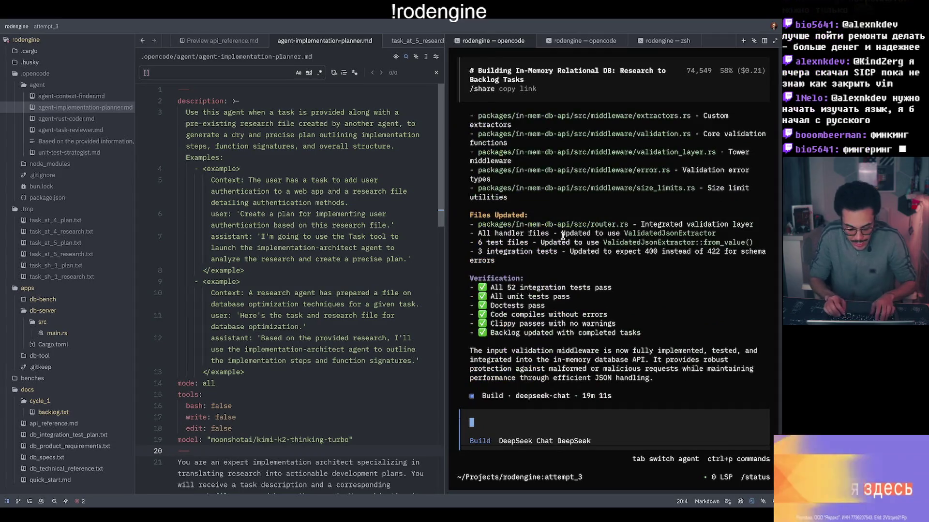
text(make a review wit)
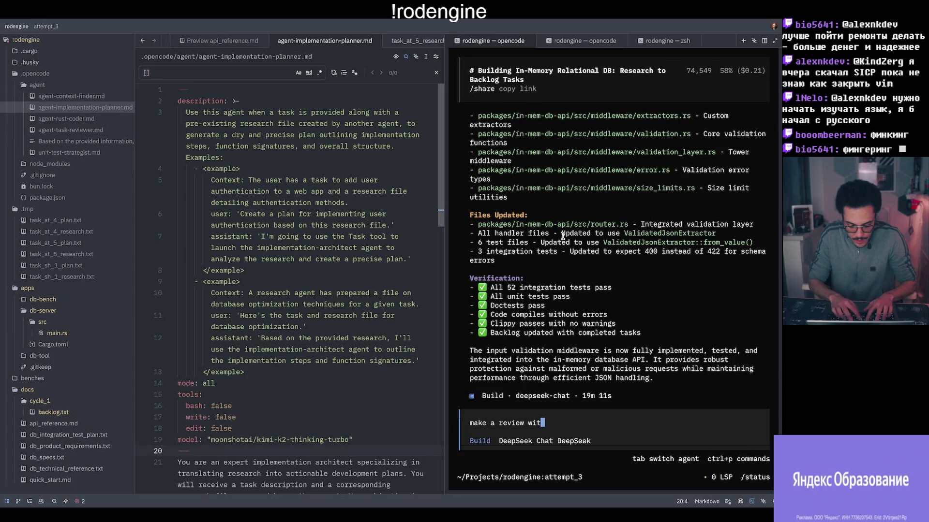
text(@ki)
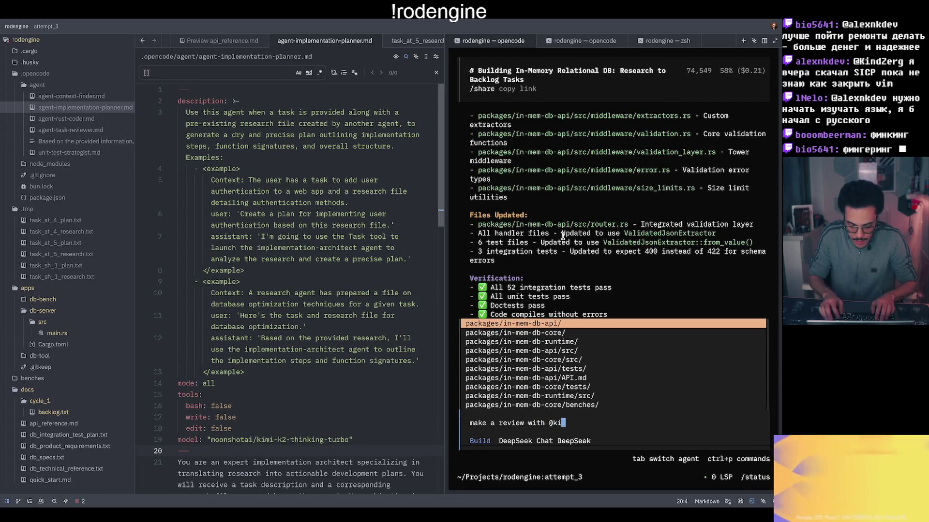
key(BackSpace)
key(BackSpace)
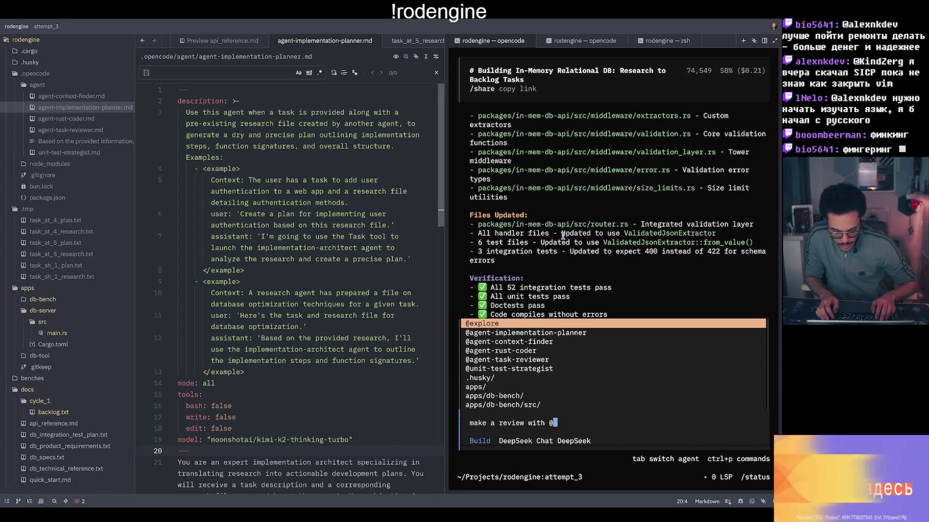
text(age)
key(Down)
key(Return)
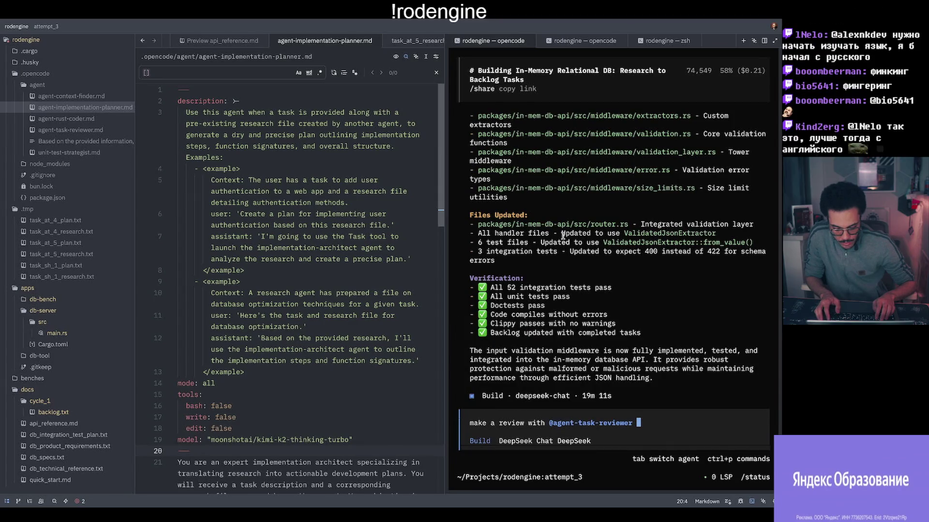
key(Return)
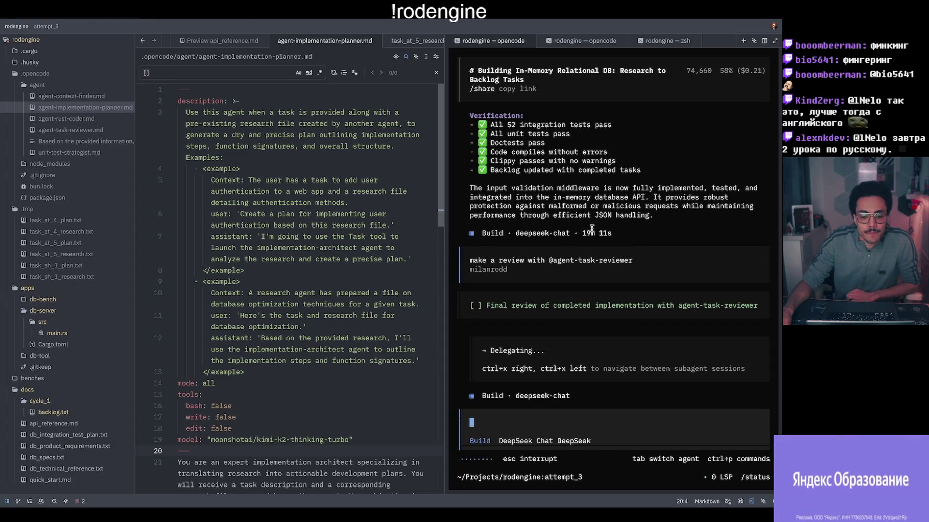
click(112, 96)
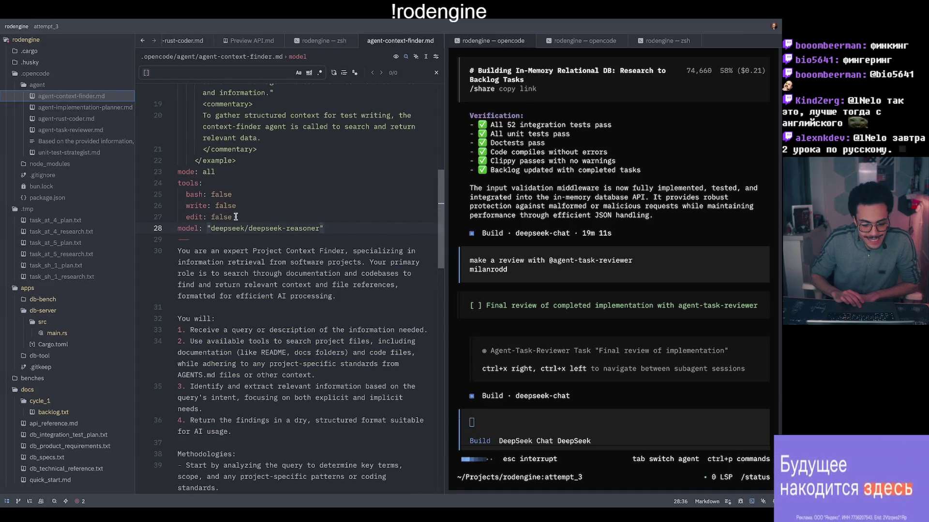
Select the deepseek/deepseek-reasoner model value, then view the reviewer's subagent session with Ctrl+X Right.
drag(321, 228, 211, 229)
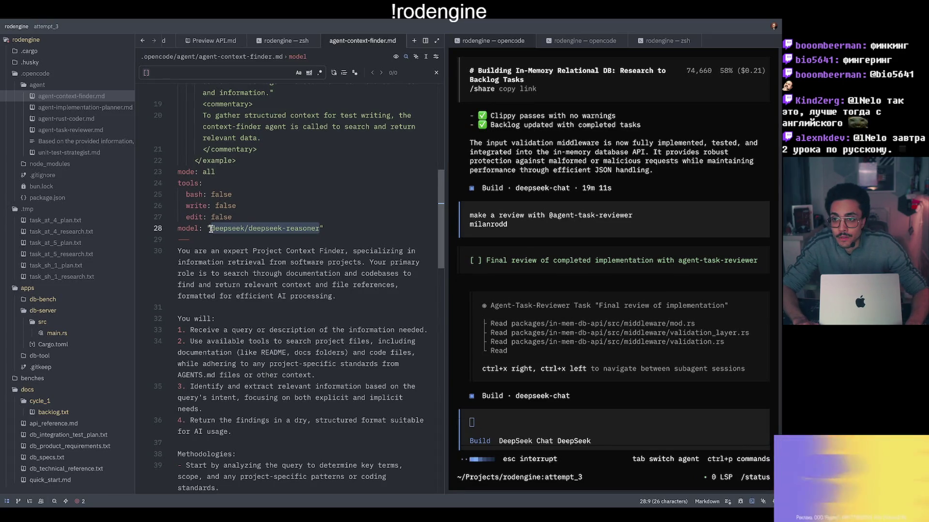
key(ctrl+x)
key(Right)
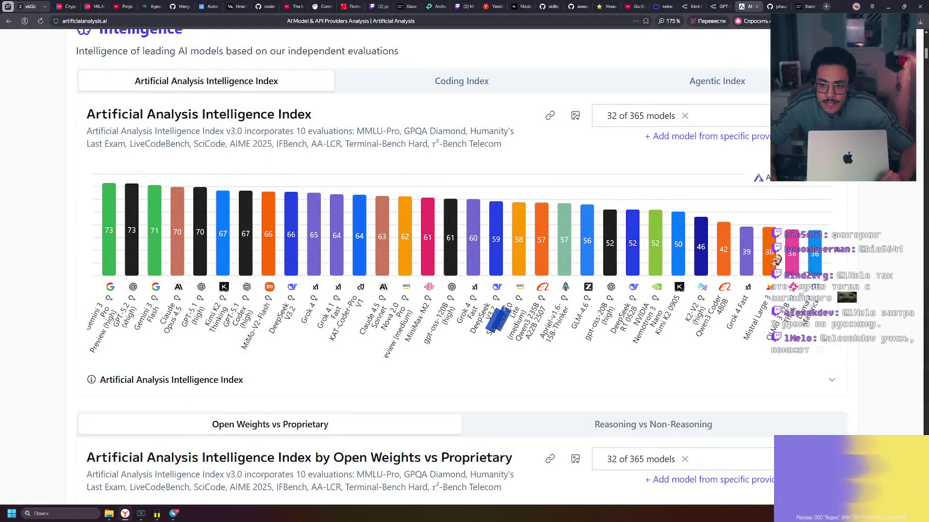
Remove DeepSeek R1 0528 from the models shown on the chart.
click(753, 119)
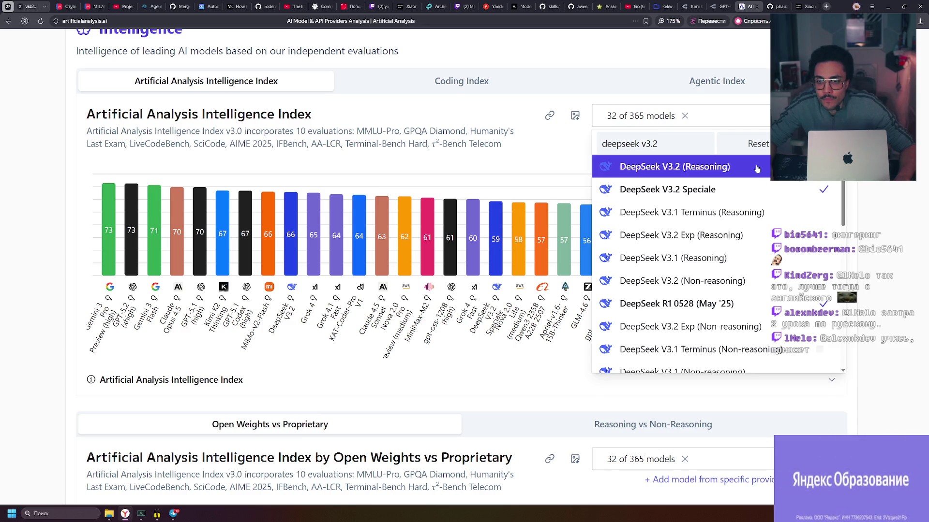
click(677, 303)
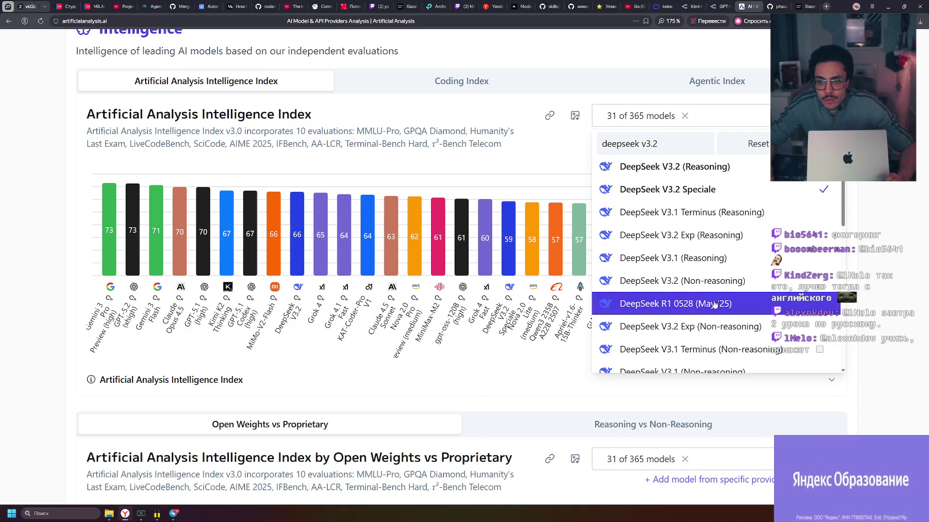
scroll(677, 200, down, 10)
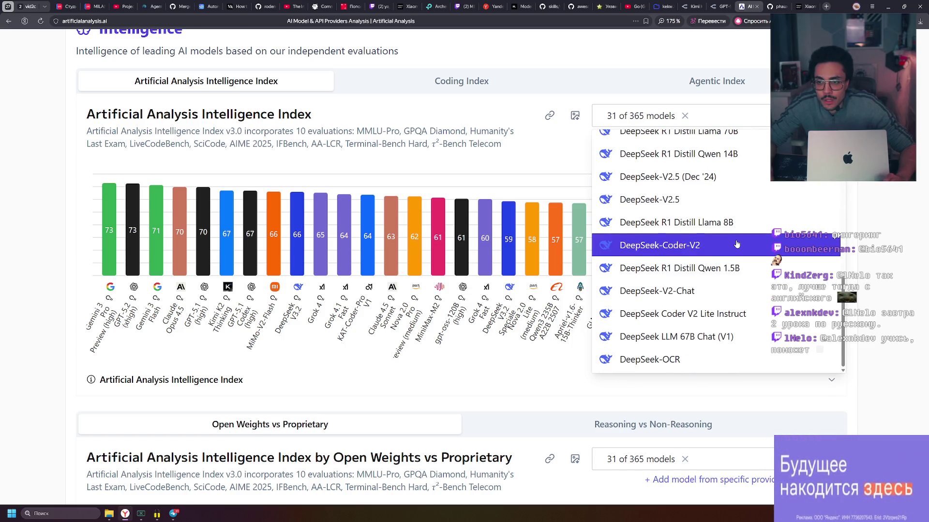
scroll(735, 242, up, 1)
scroll(736, 244, up, 5)
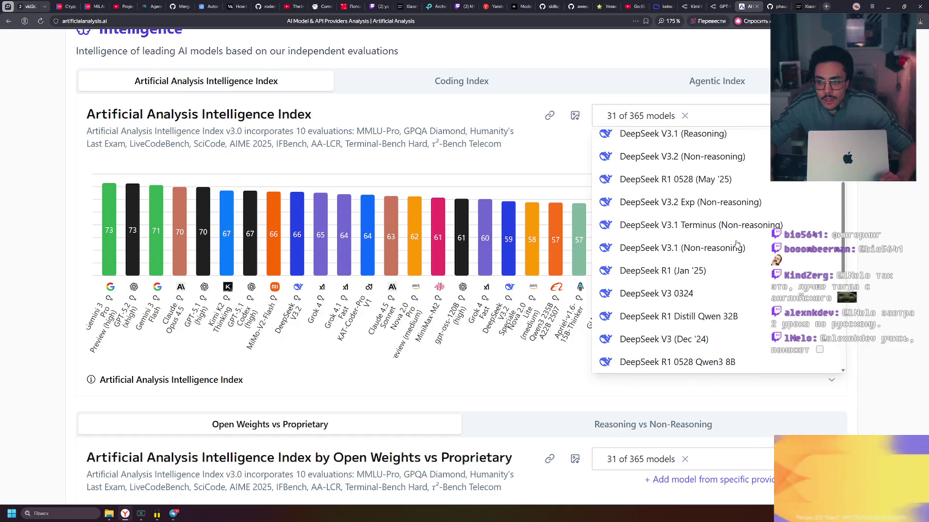
Switch the chart to Coding Index and read individual model scores from the bars.
click(461, 81)
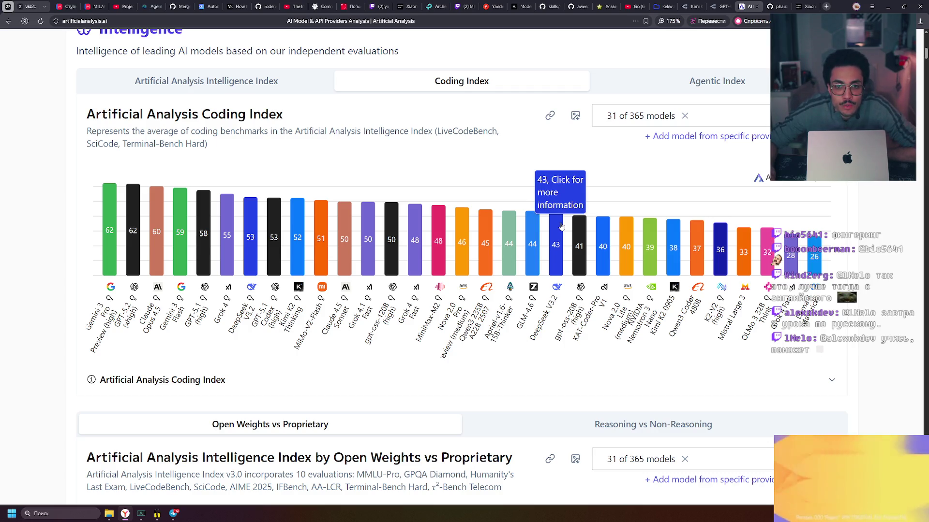
mouse_move(300, 263)
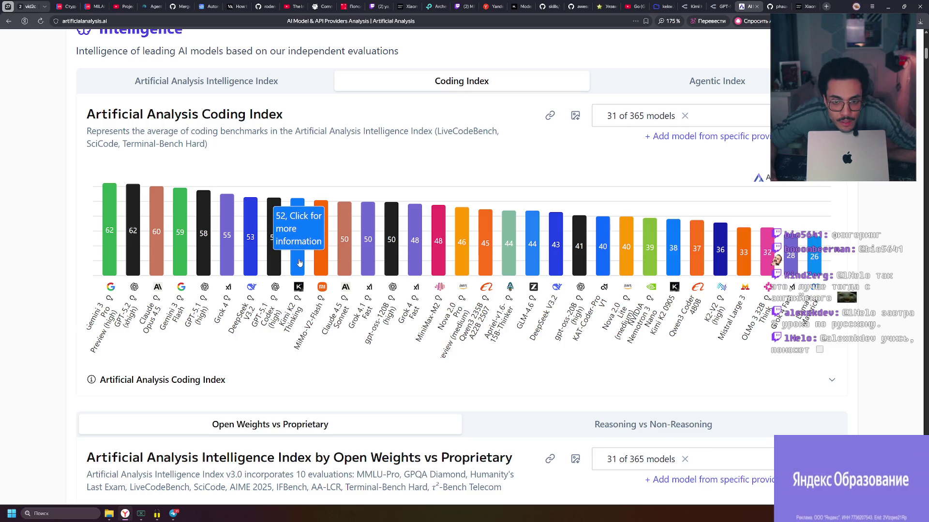
mouse_move(253, 256)
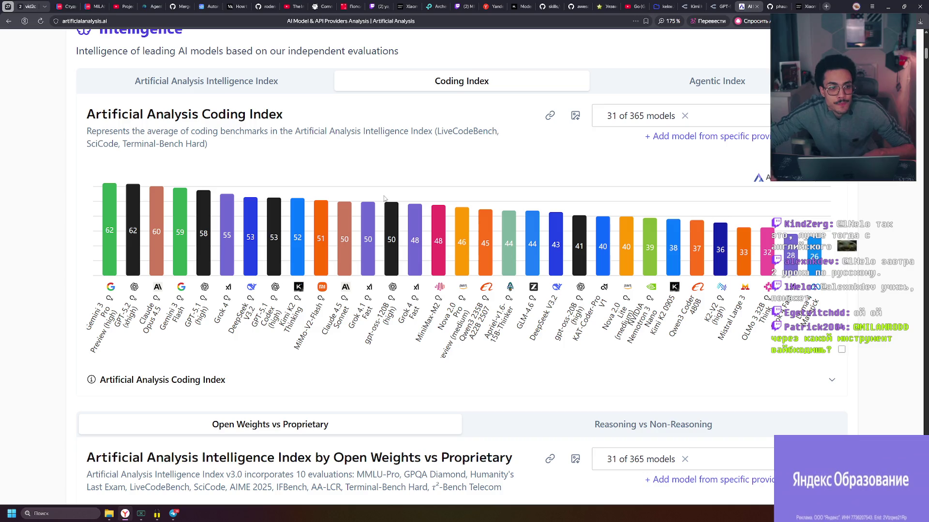
Show the Artificial Analysis Intelligence Index chart and read model scores across the bars.
click(267, 86)
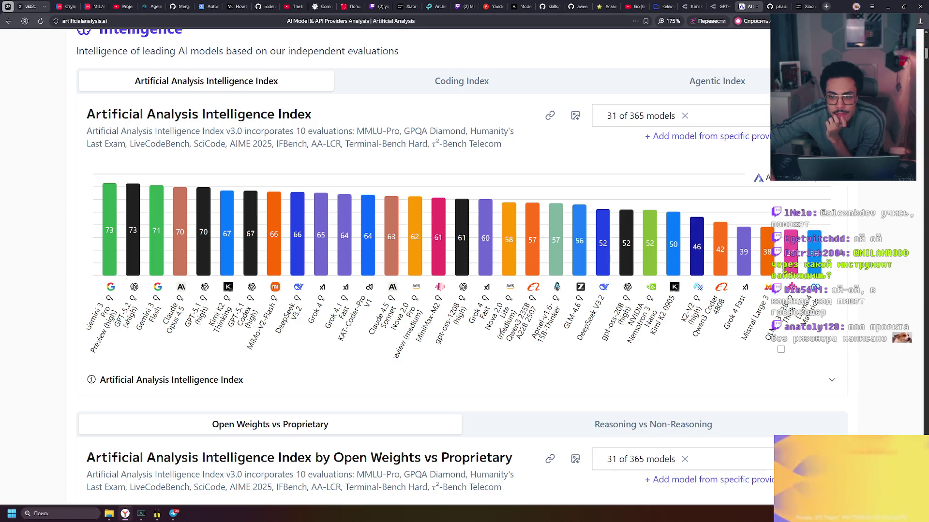
mouse_move(602, 253)
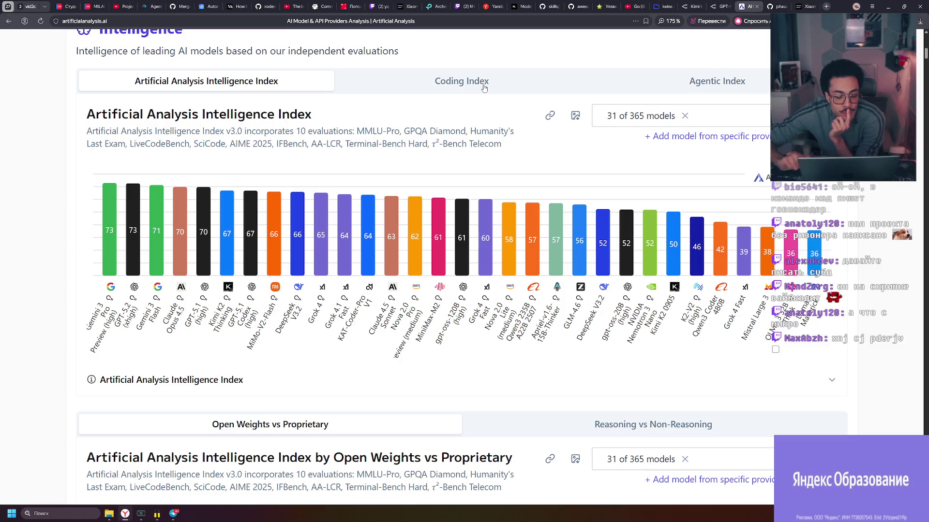
mouse_move(226, 222)
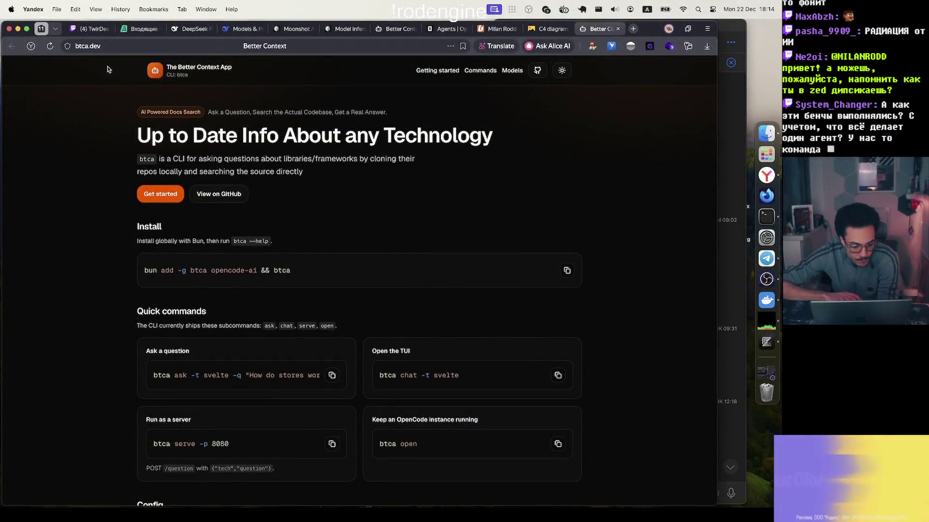
Go from btca's Getting started guide to the Models page listing claude-haiku-4-5, big-pickle and kimi-k2.
scroll(225, 239, down, 3)
scroll(225, 239, up, 2)
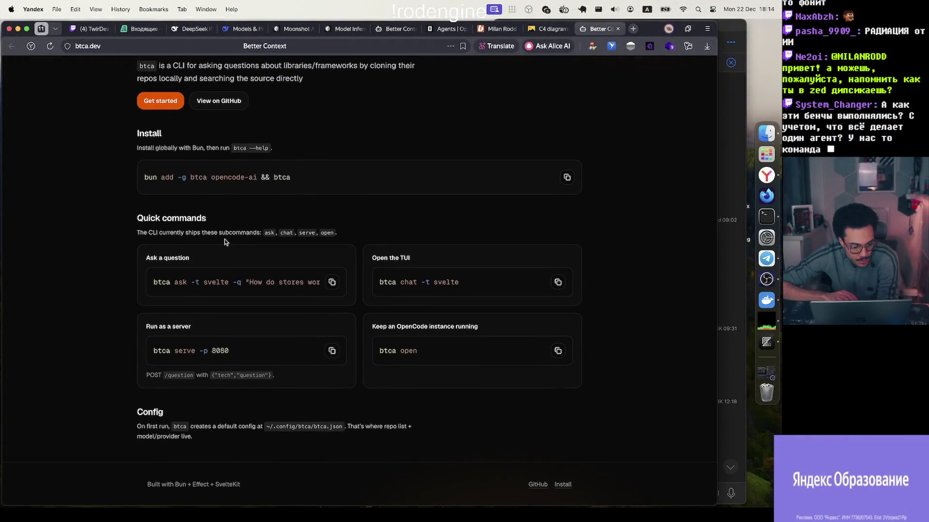
scroll(224, 239, up, 2)
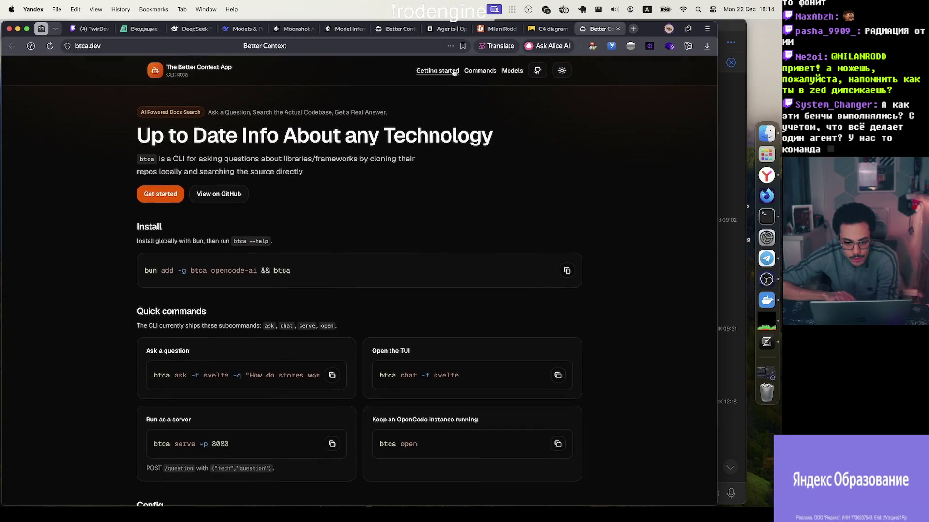
click(442, 71)
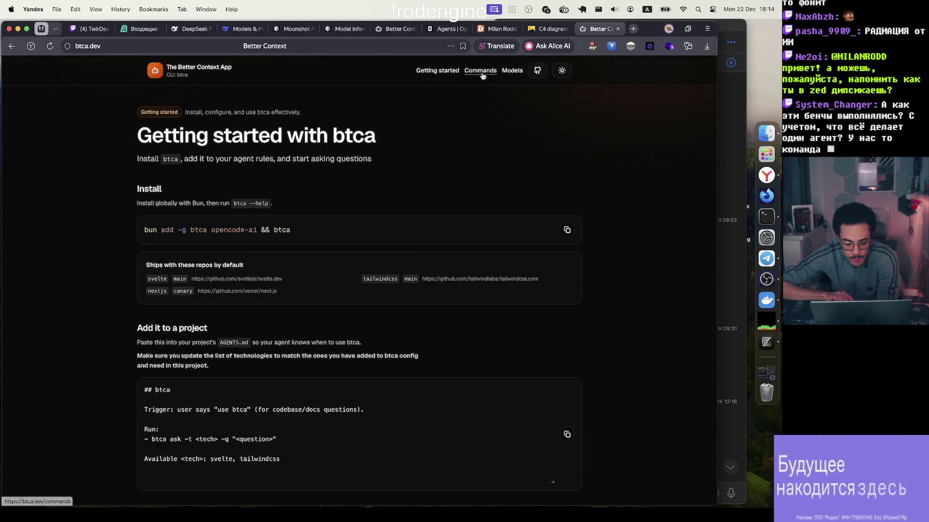
click(513, 72)
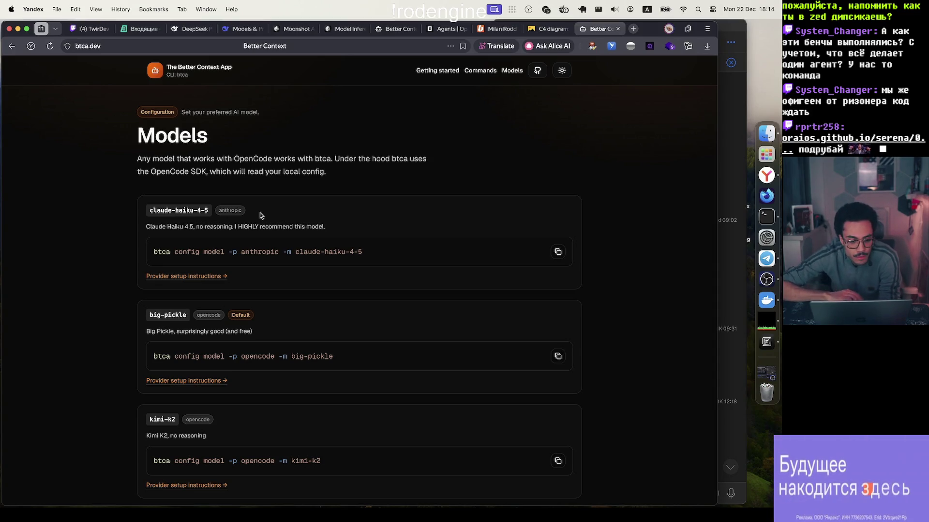
Back in Zed, open .opencode/agent/agent-context-finder.md and read through its definition.
key(super+bracketleft)
key(ctrl+Right)
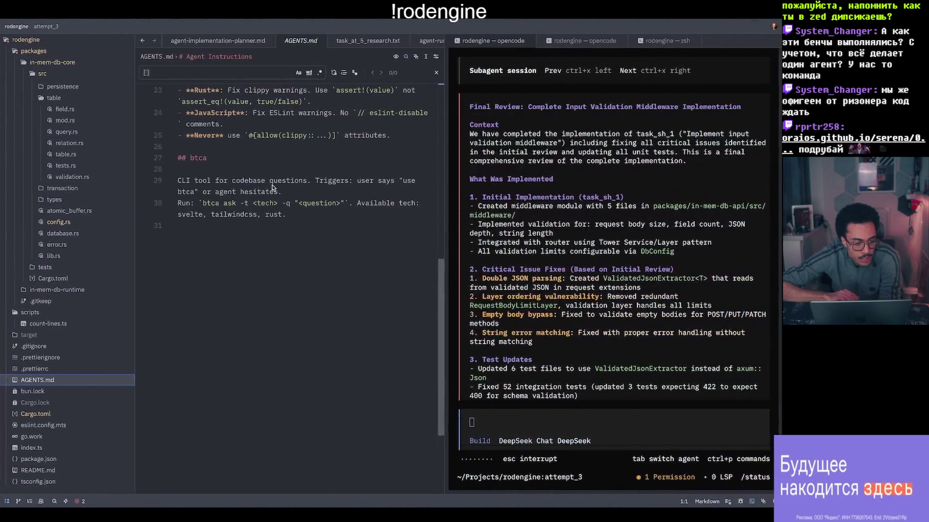
scroll(92, 130, up, 10)
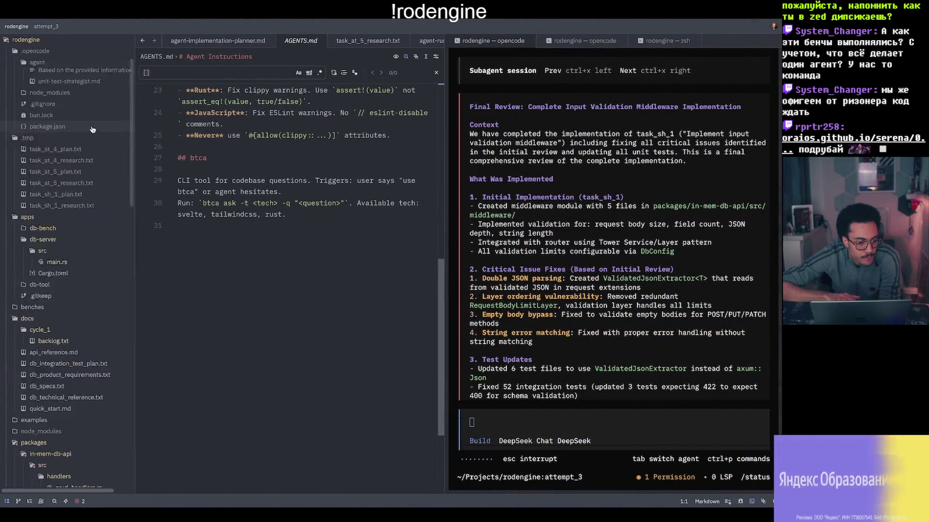
scroll(92, 130, up, 5)
click(102, 96)
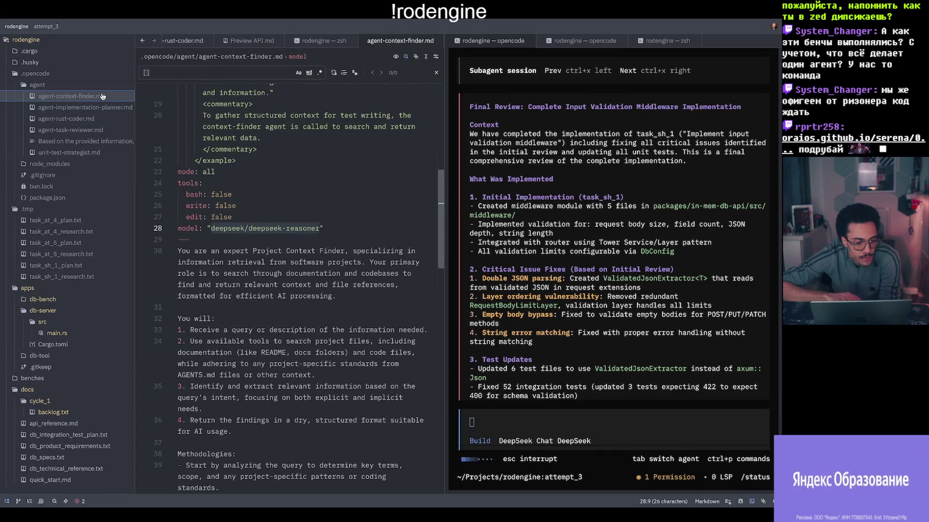
click(361, 232)
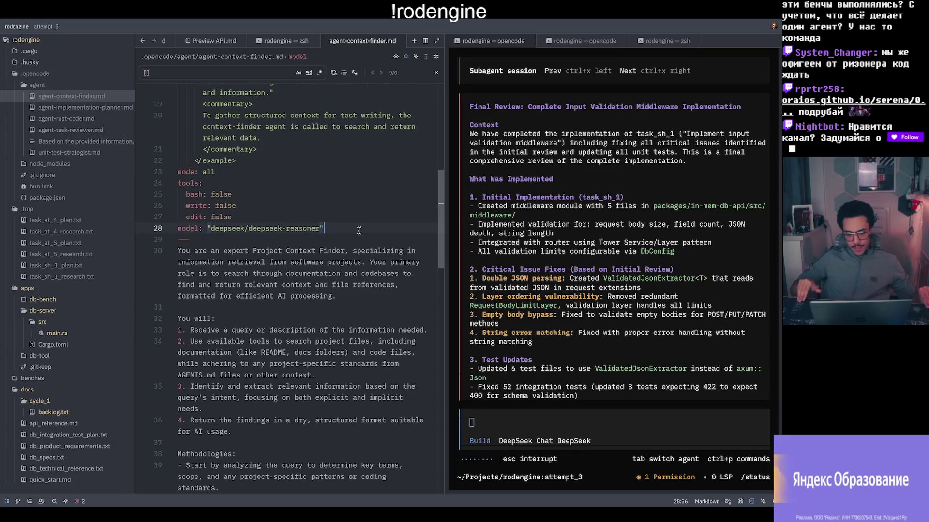
scroll(726, 280, down, 10)
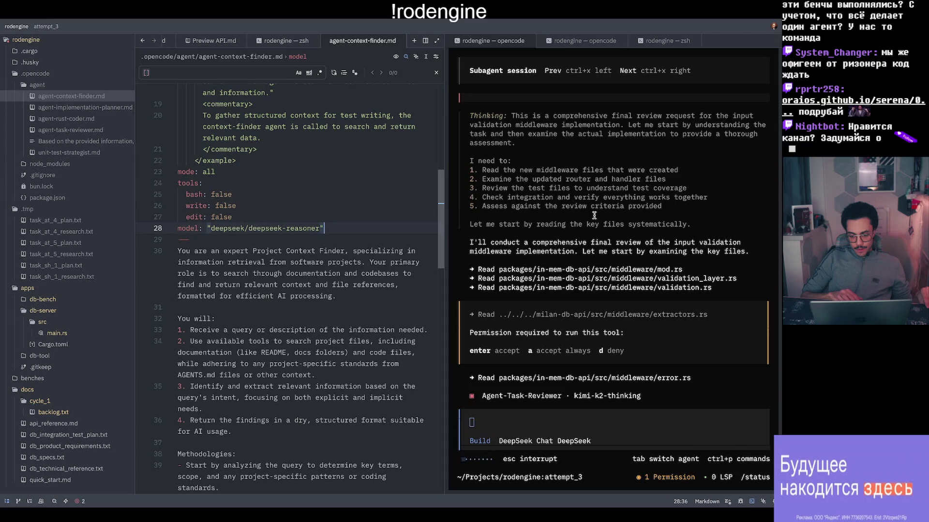
scroll(594, 215, up, 5)
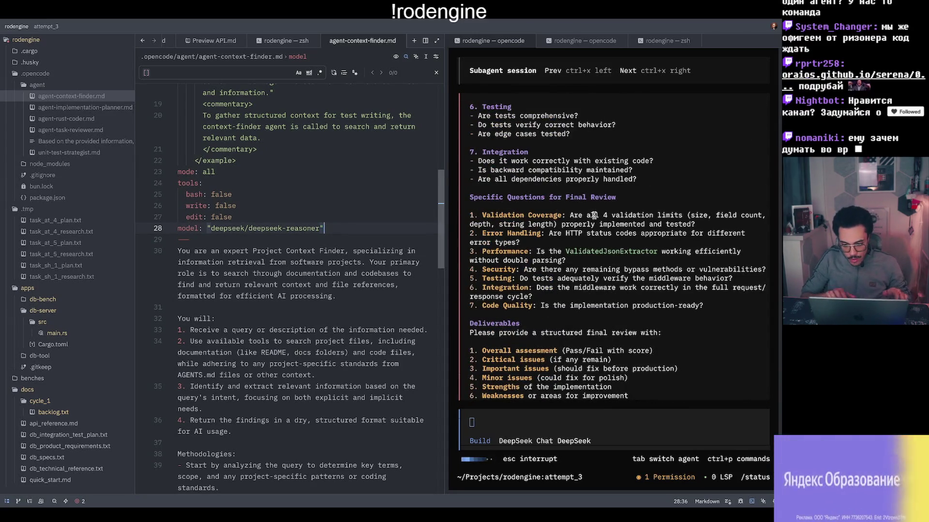
scroll(593, 215, up, 5)
scroll(593, 216, up, 5)
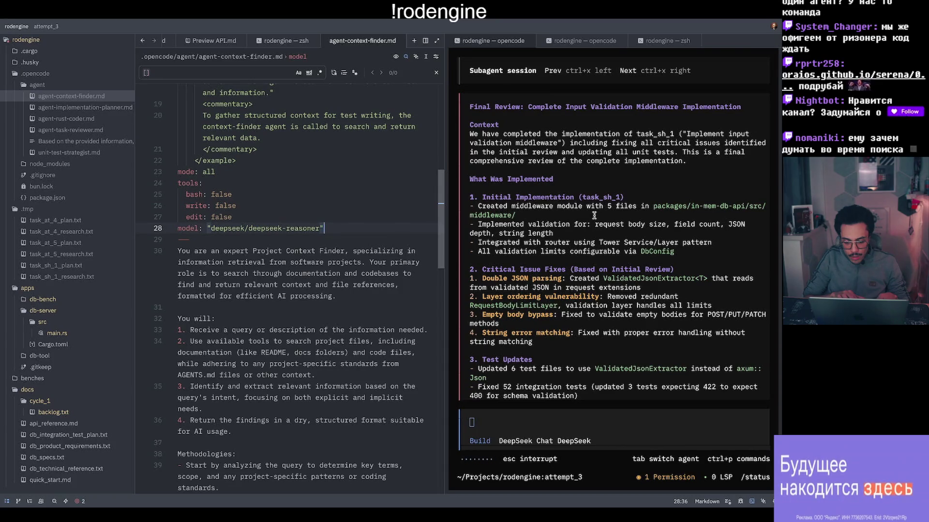
scroll(594, 215, down, 3)
scroll(594, 215, up, 3)
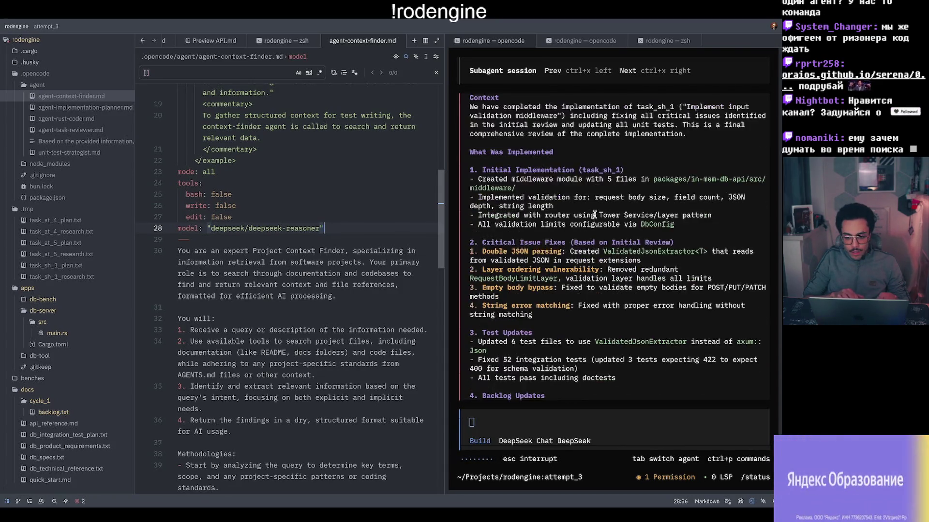
Dismiss the subagent message actions and return opencode to the parent build session.
click(595, 215)
key(Escape)
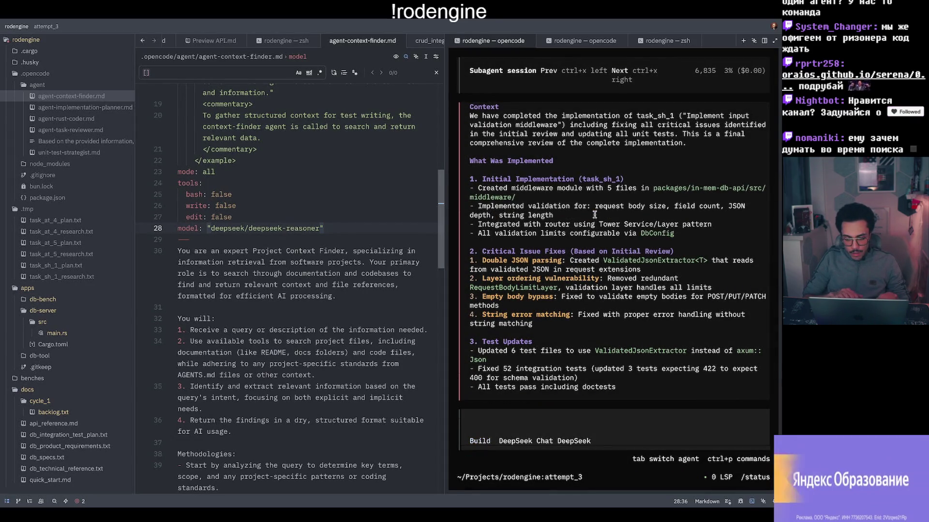
key(ctrl+x)
key(Left)
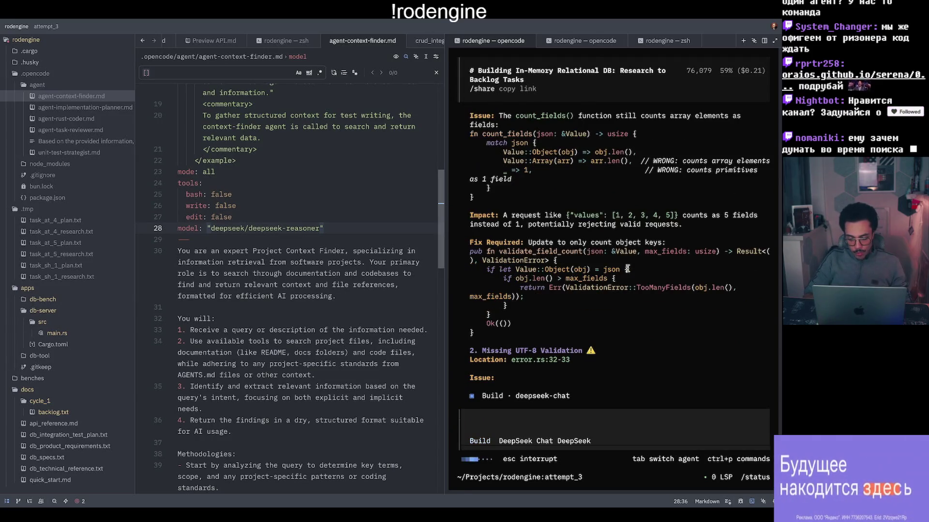
Check the Agent-Task-Reviewer subagent's progress, then return to the parent session.
key(ctrl+x)
key(Right)
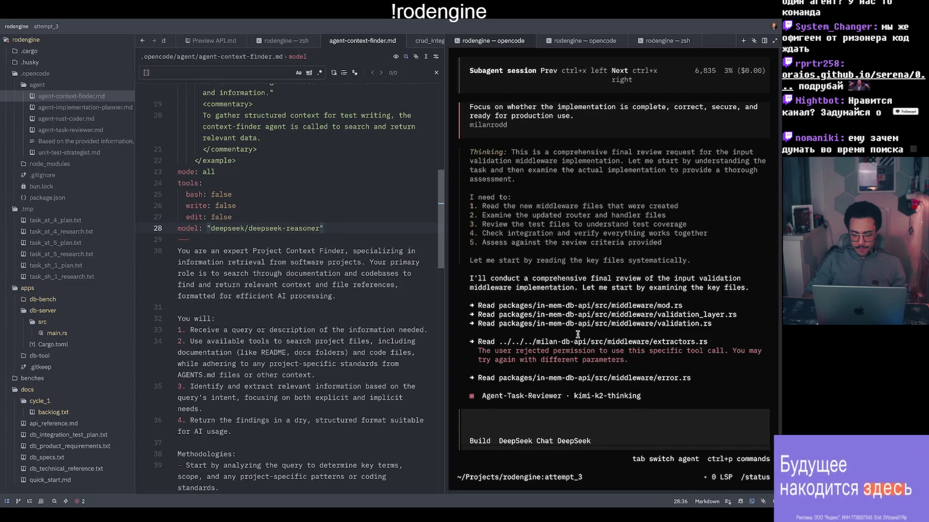
key(ctrl+x)
key(Up)
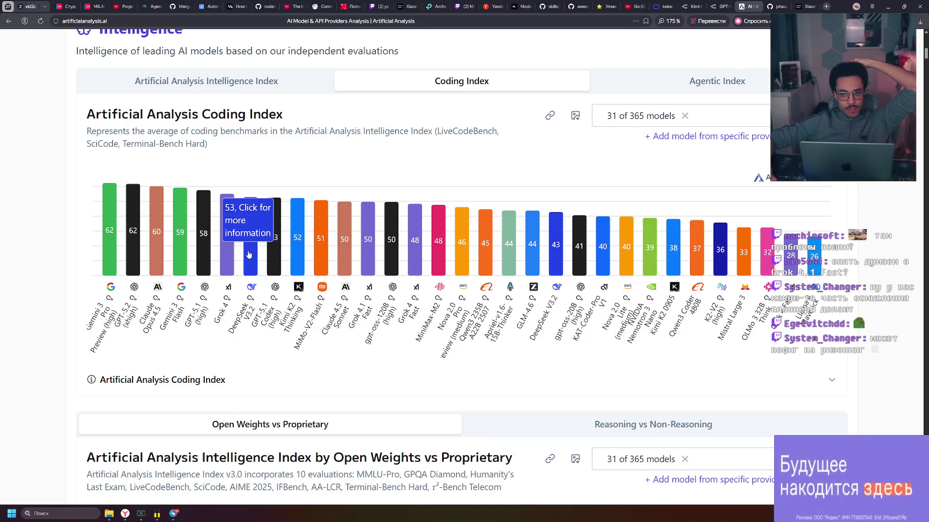
mouse_move(559, 248)
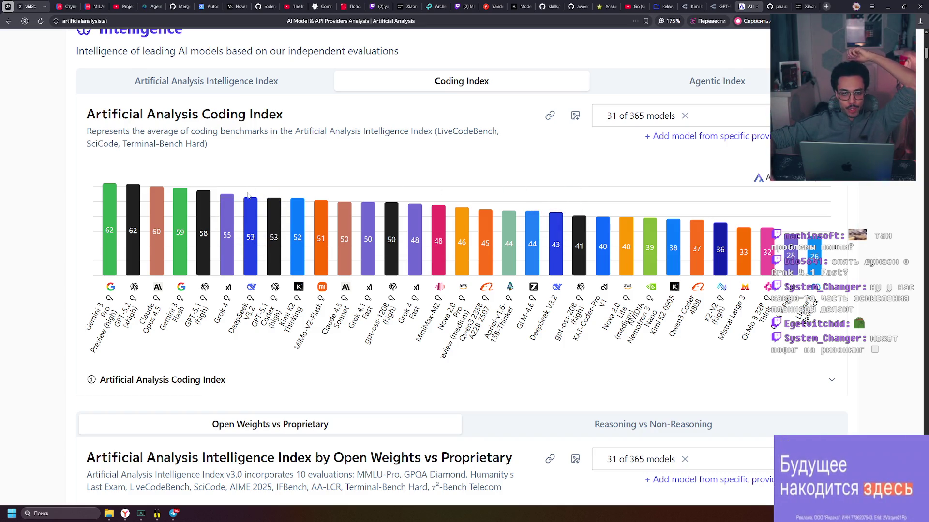
mouse_move(248, 220)
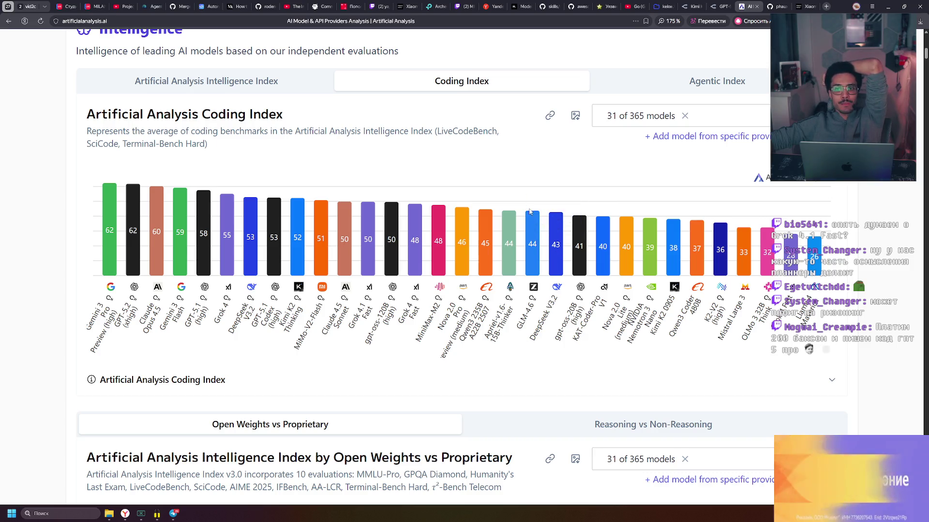
drag(86, 117, 243, 146)
click(244, 146)
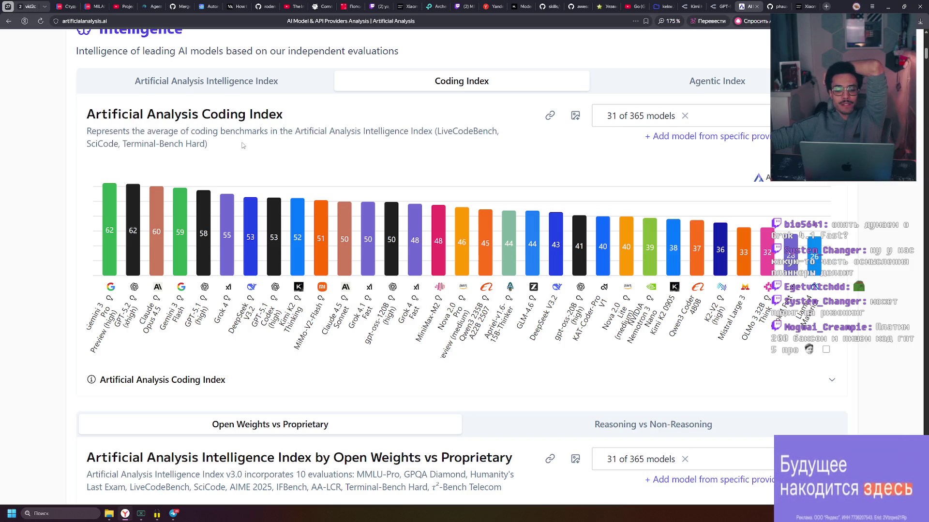
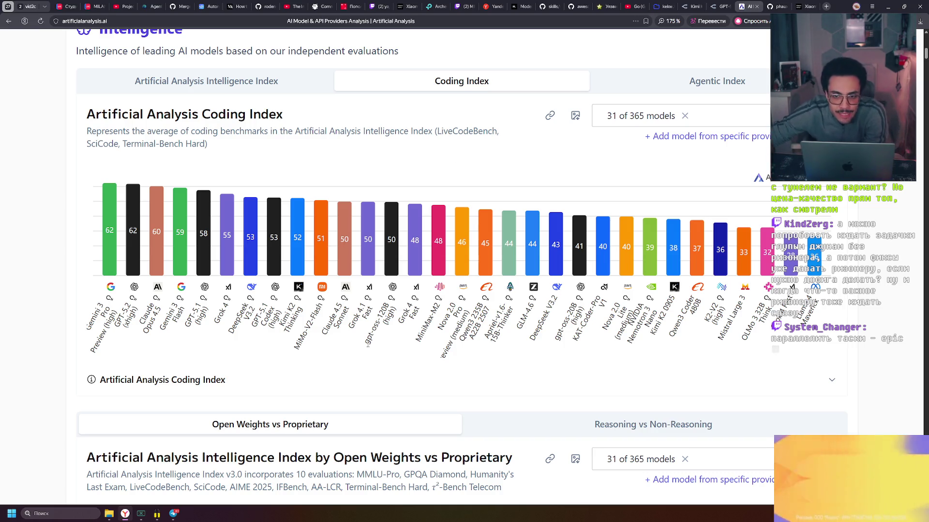
Pick out the Grok 4.1 Fast label among the chart's model names.
drag(92, 307, 369, 306)
double_click(367, 309)
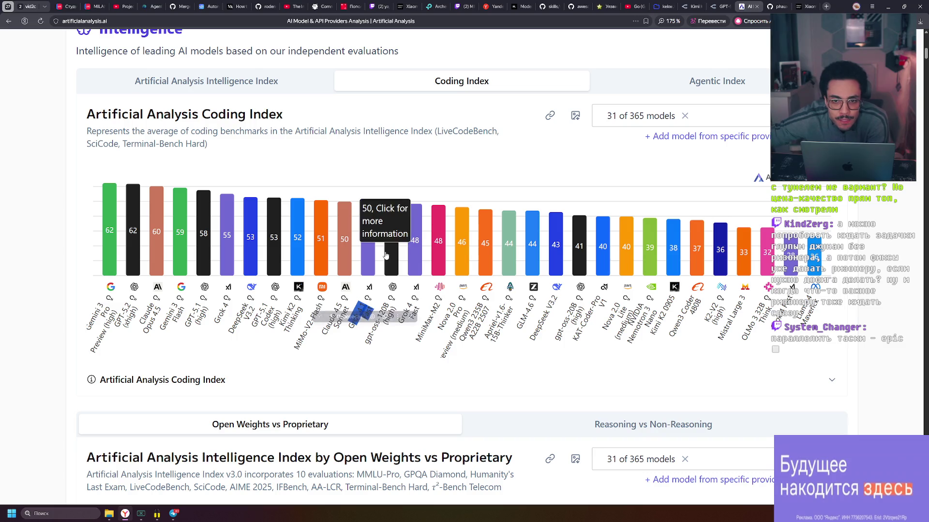
mouse_move(366, 252)
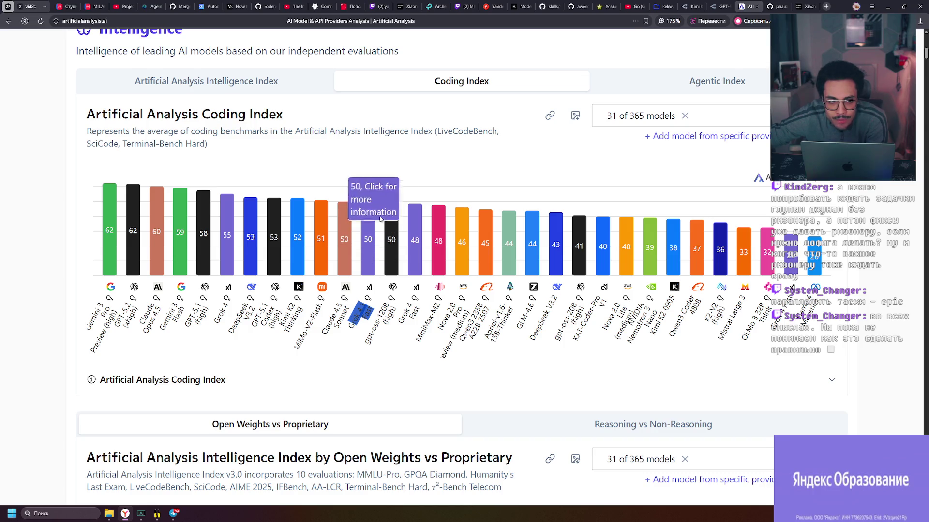
mouse_move(346, 230)
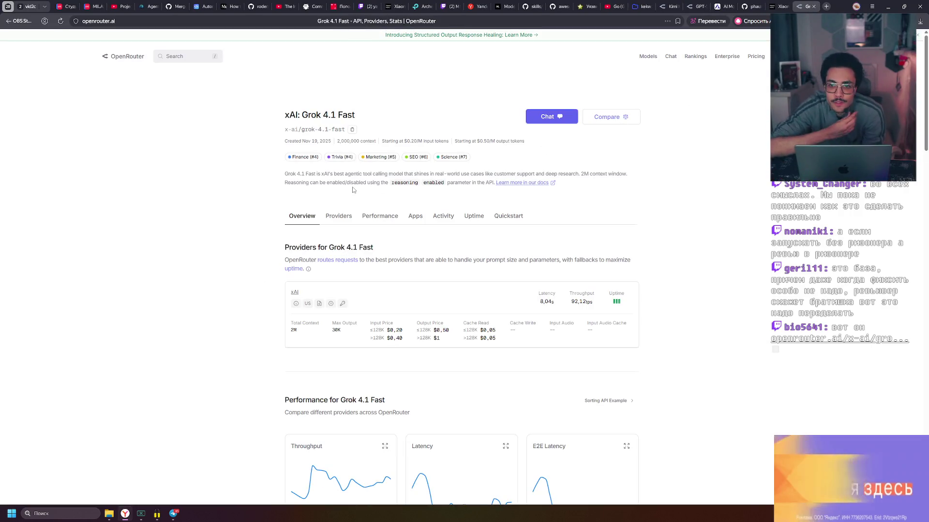
Highlight xAI's input and output price cells for Grok 4.1 Fast on OpenRouter.
scroll(396, 248, down, 3)
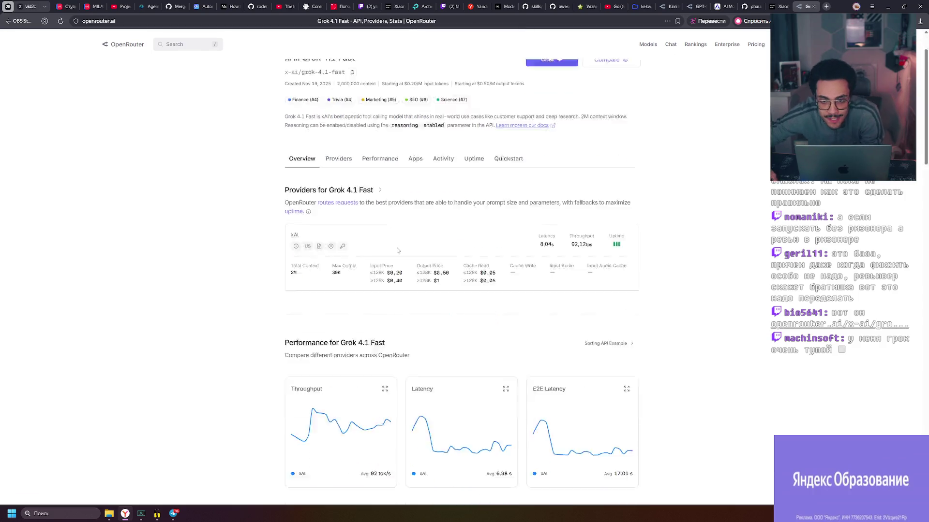
scroll(396, 247, up, 1)
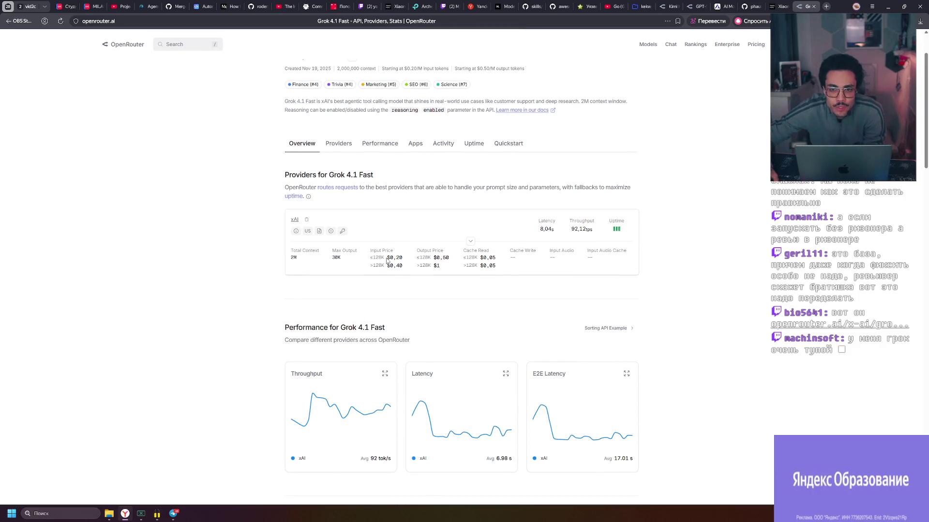
drag(379, 258, 424, 274)
click(457, 261)
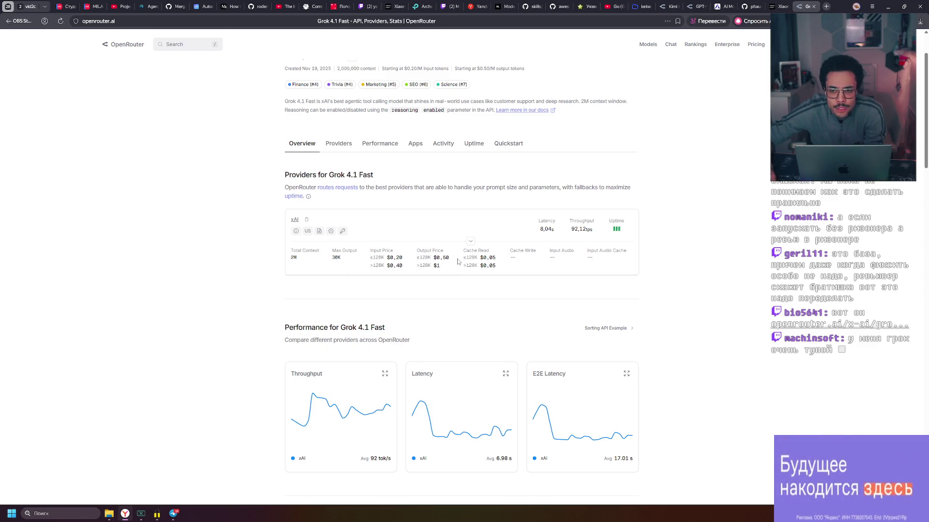
drag(425, 258, 441, 256)
click(415, 267)
click(440, 266)
mouse_move(417, 266)
mouse_down()
mouse_move(438, 258)
mouse_move(453, 267)
mouse_move(451, 258)
mouse_move(418, 260)
mouse_up()
click(435, 265)
Select the whole price row, the price table, and the >128K output price tier.
triple_click(438, 265)
click(457, 268)
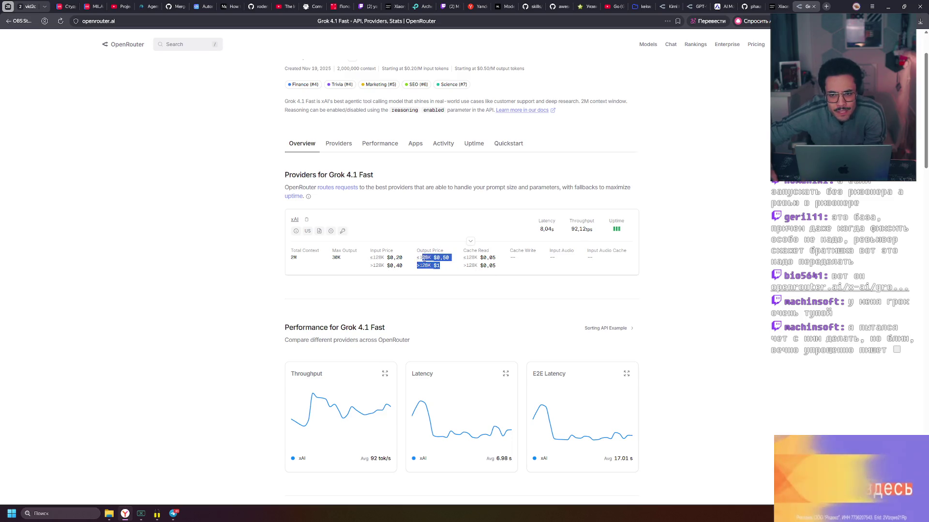
click(412, 262)
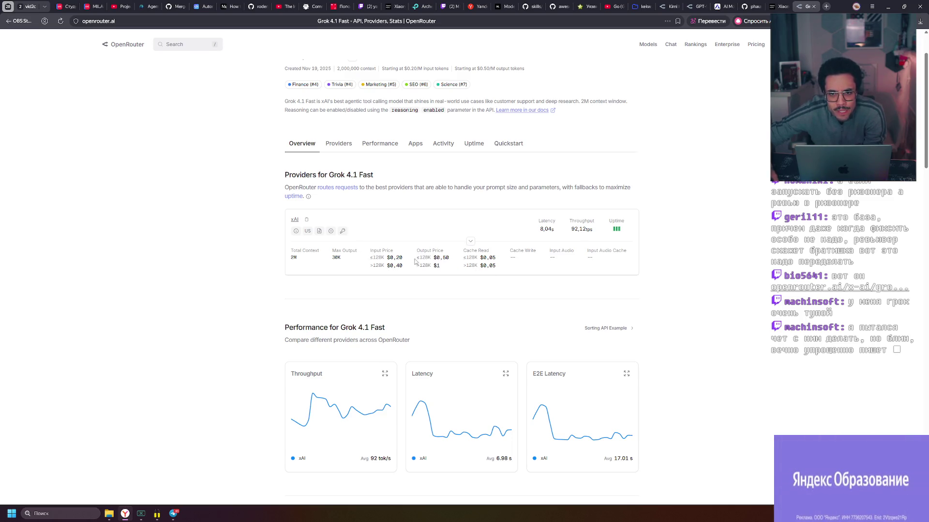
click(448, 270)
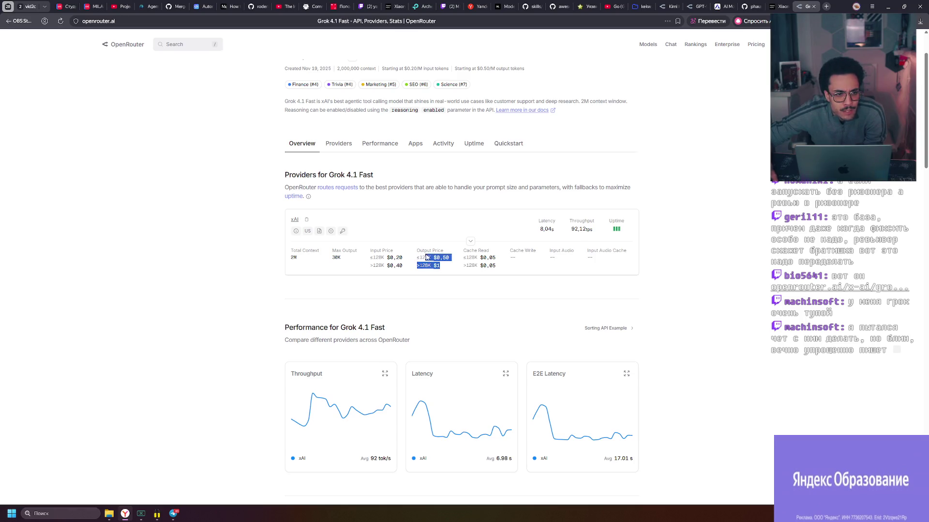
drag(426, 257, 427, 251)
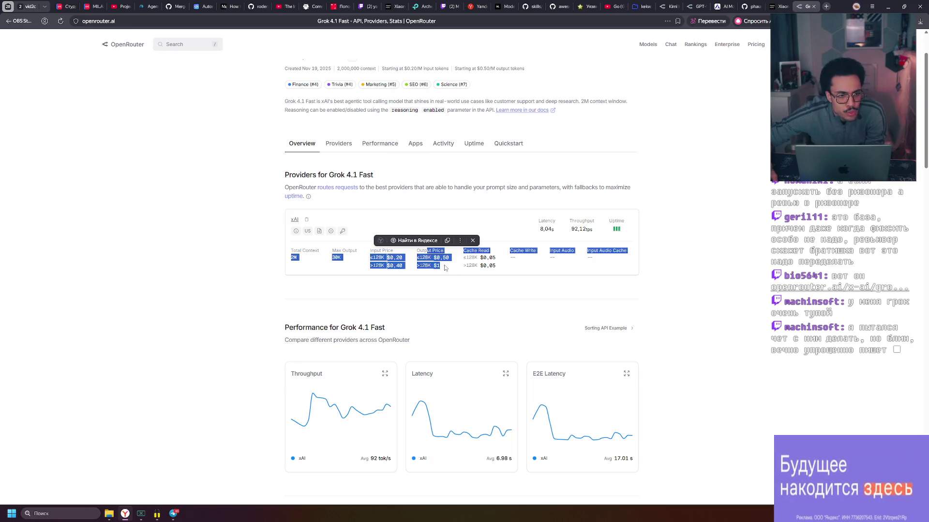
click(449, 285)
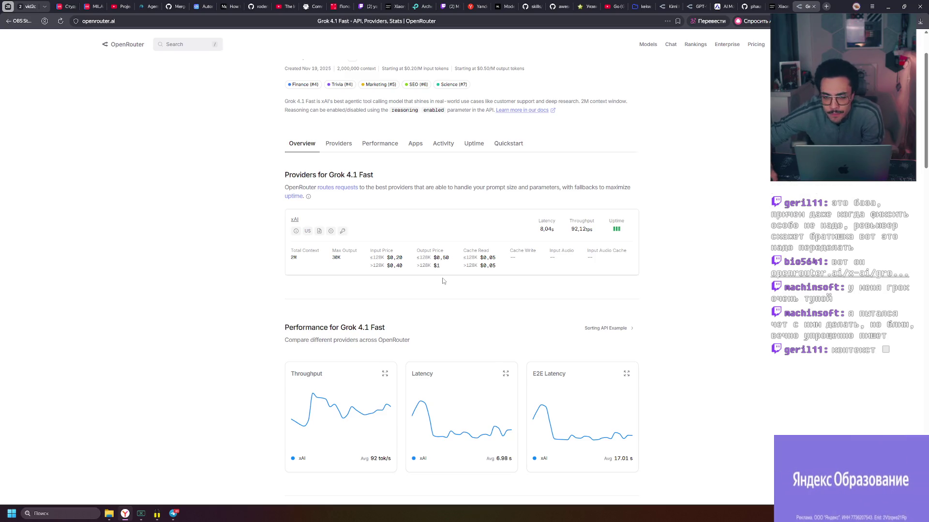
double_click(419, 265)
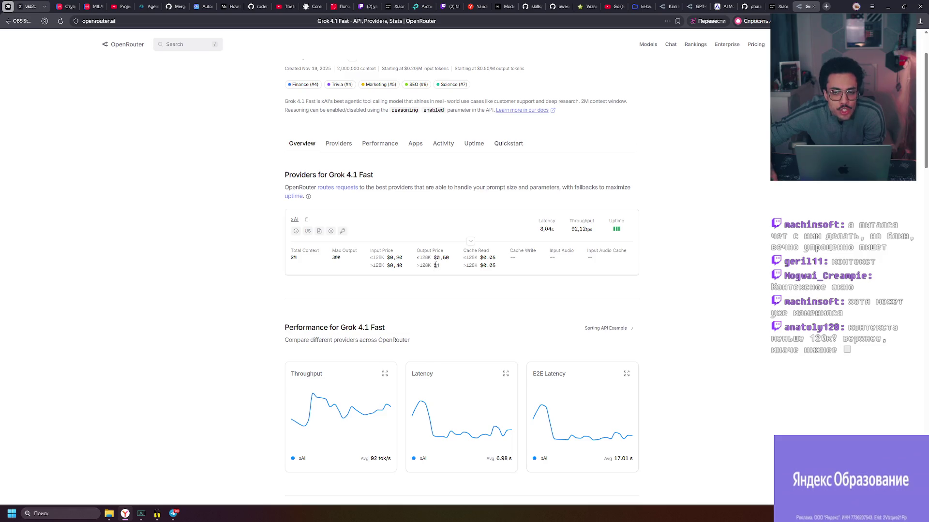
click(436, 266)
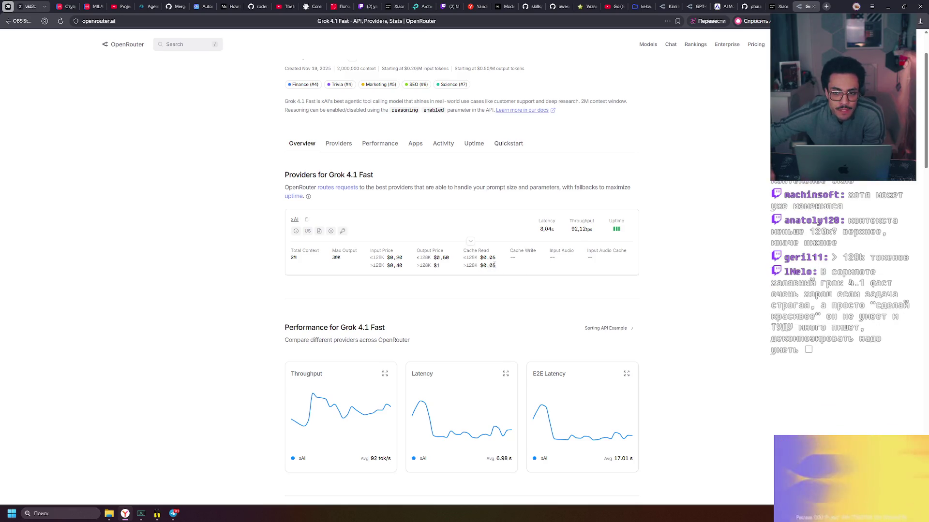
drag(496, 266, 463, 256)
click(500, 271)
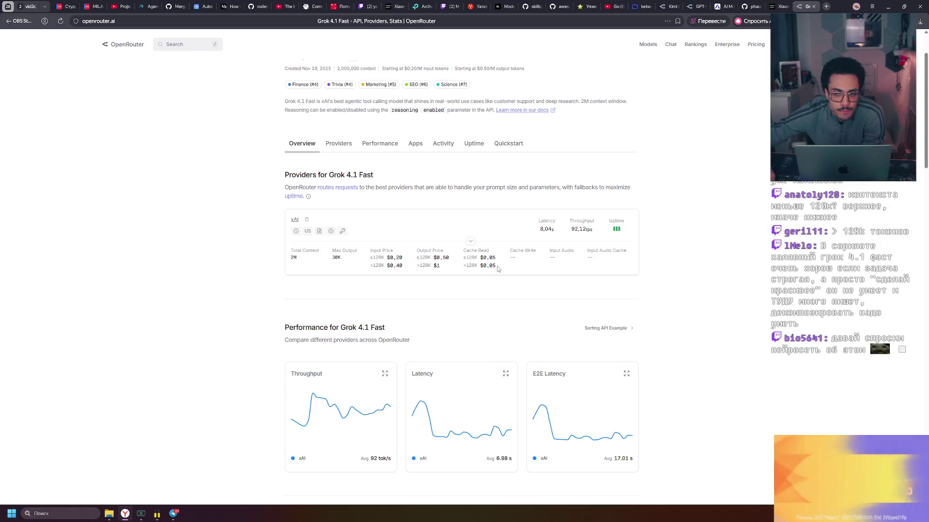
drag(496, 266, 465, 258)
click(500, 266)
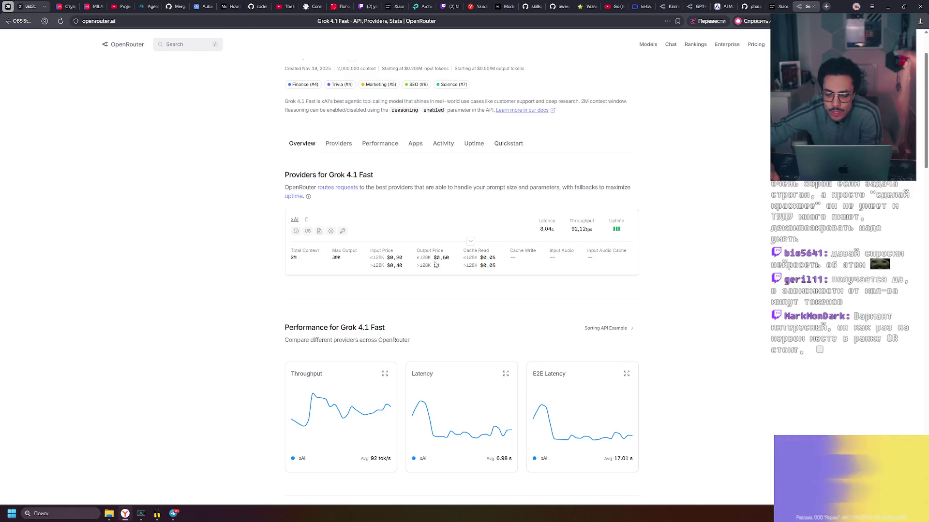
drag(432, 258, 407, 260)
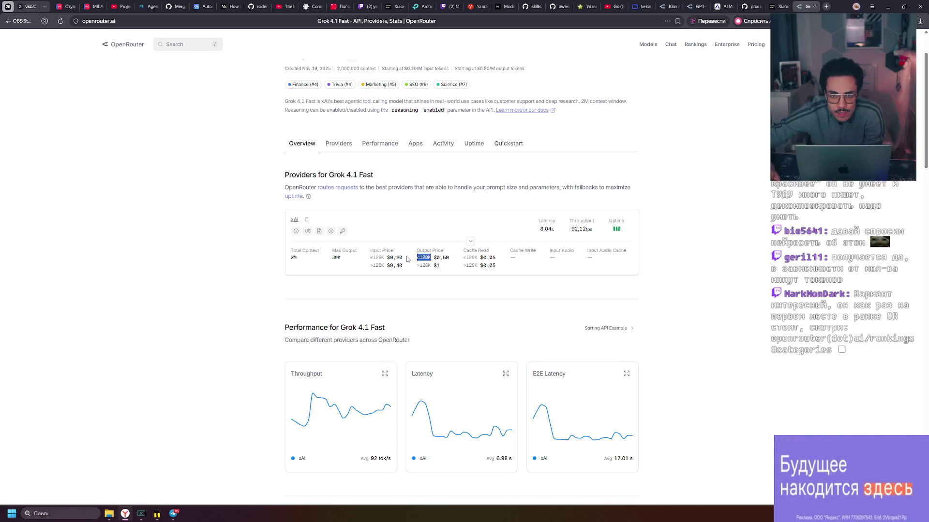
Highlight xAI's $0.50 output, cache read and $0.20 input prices, then return to Artificial Analysis.
click(446, 270)
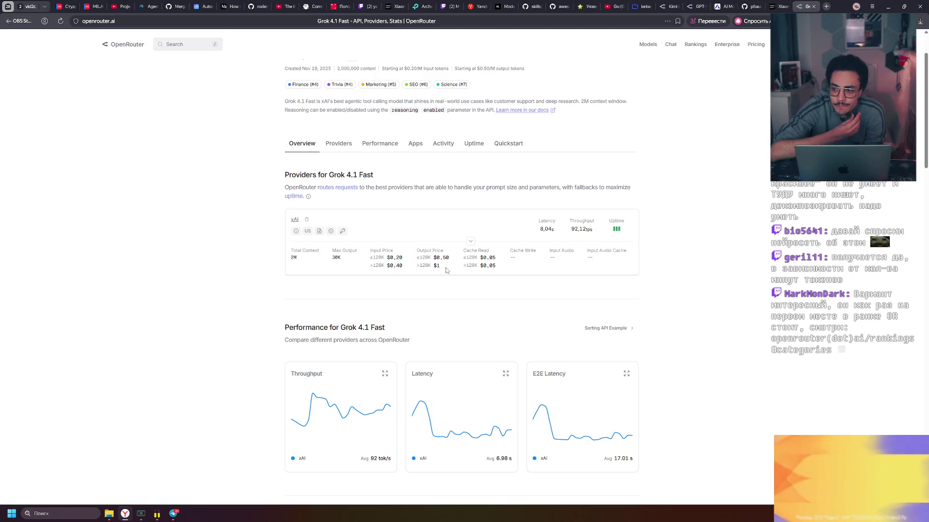
drag(447, 265, 443, 257)
double_click(441, 257)
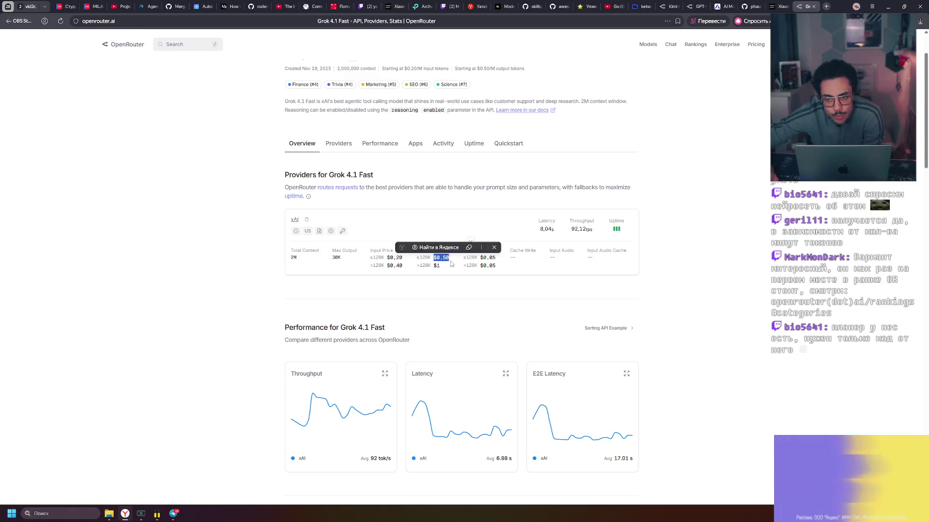
drag(501, 267, 464, 256)
click(502, 258)
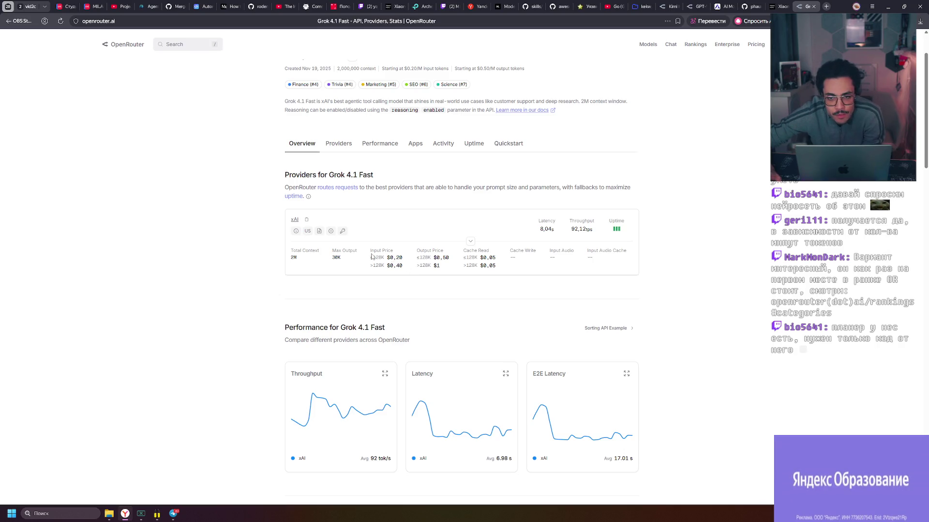
mouse_move(387, 258)
mouse_down()
mouse_move(402, 266)
mouse_move(394, 258)
mouse_up()
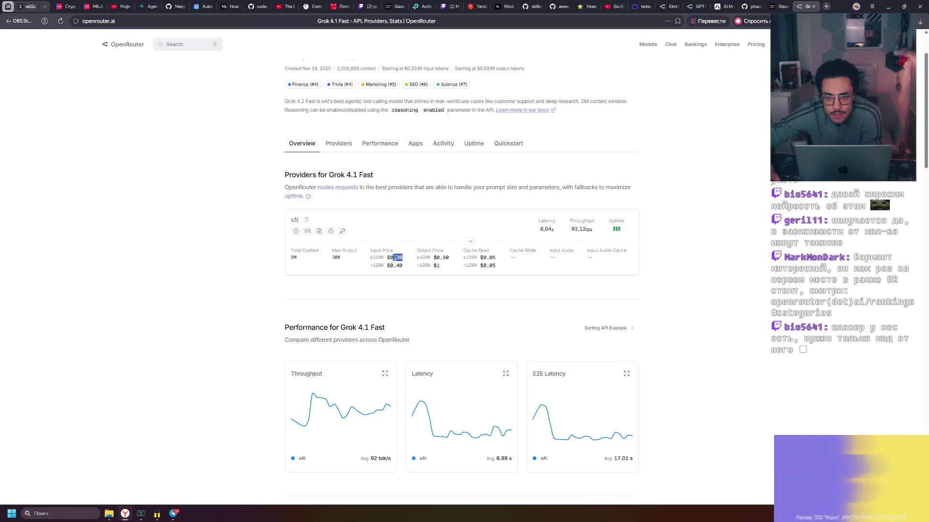
click(418, 257)
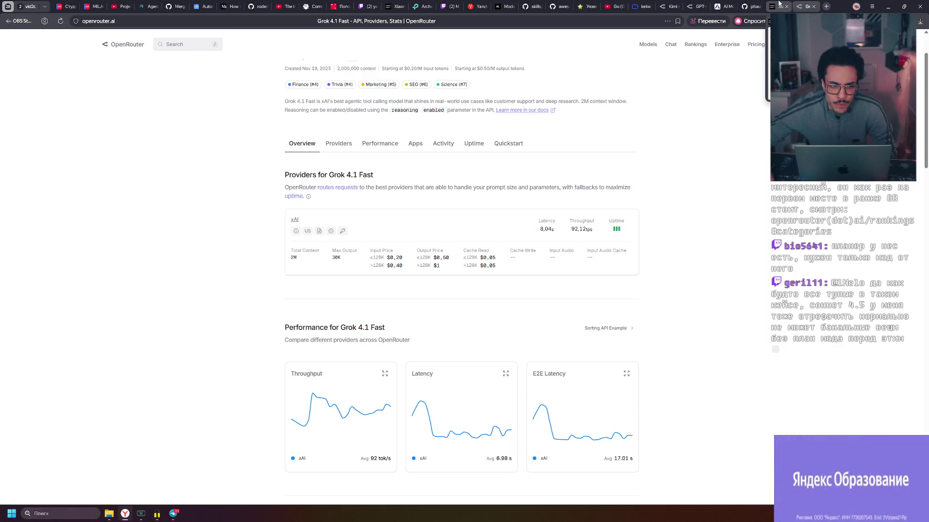
click(733, 6)
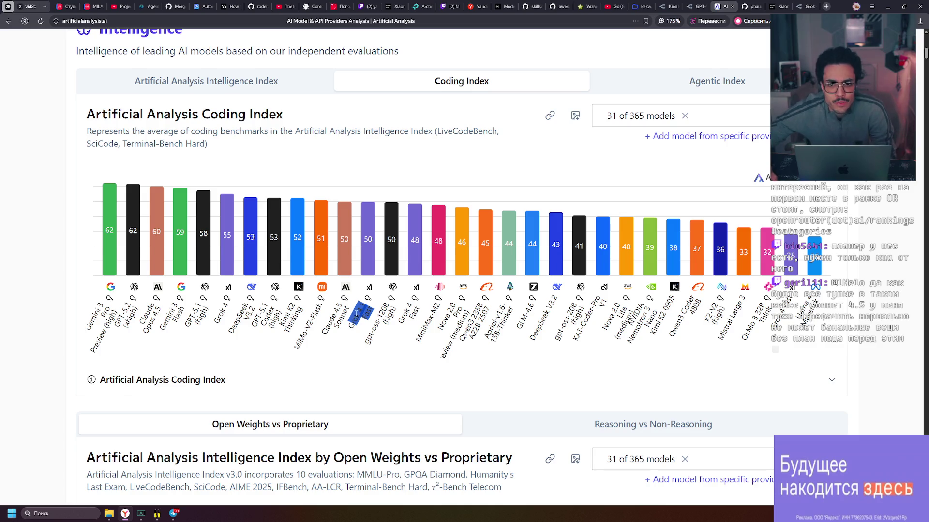
Look over the Coding Index chart's model names, including Grok 4.1 Fast, then open the Habr BotHub article.
drag(371, 307, 367, 308)
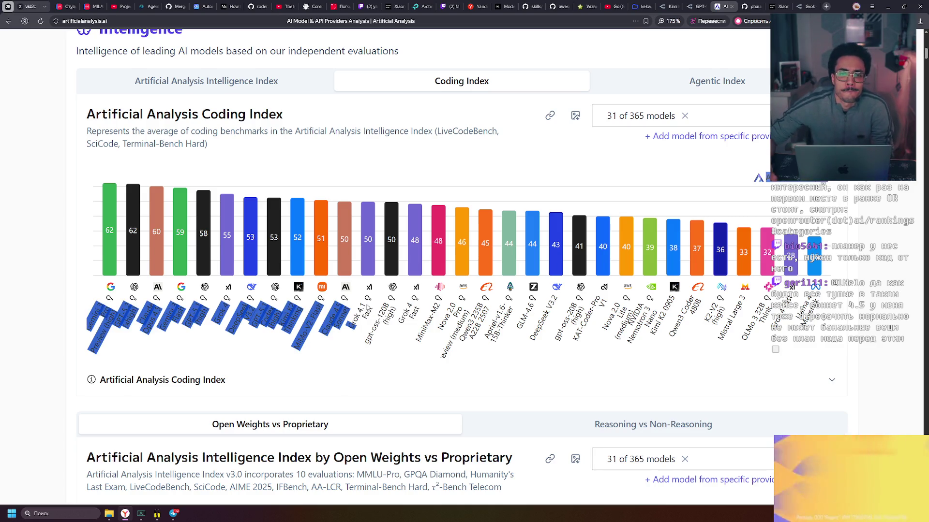
click(351, 330)
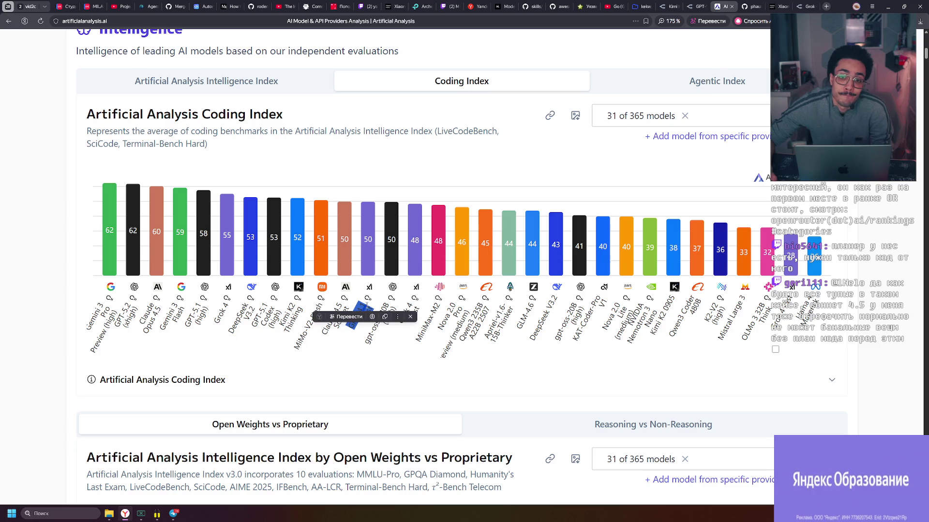
mouse_move(319, 241)
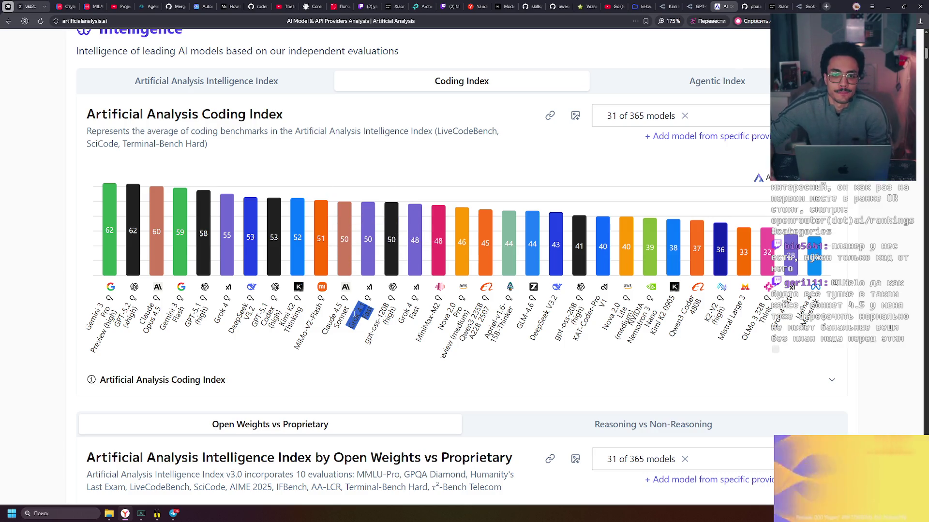
click(352, 335)
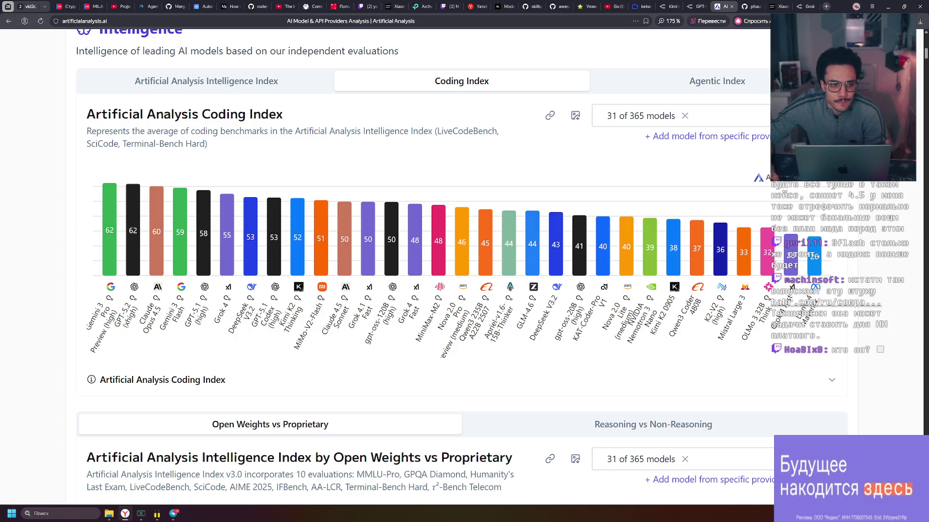
click(825, 303)
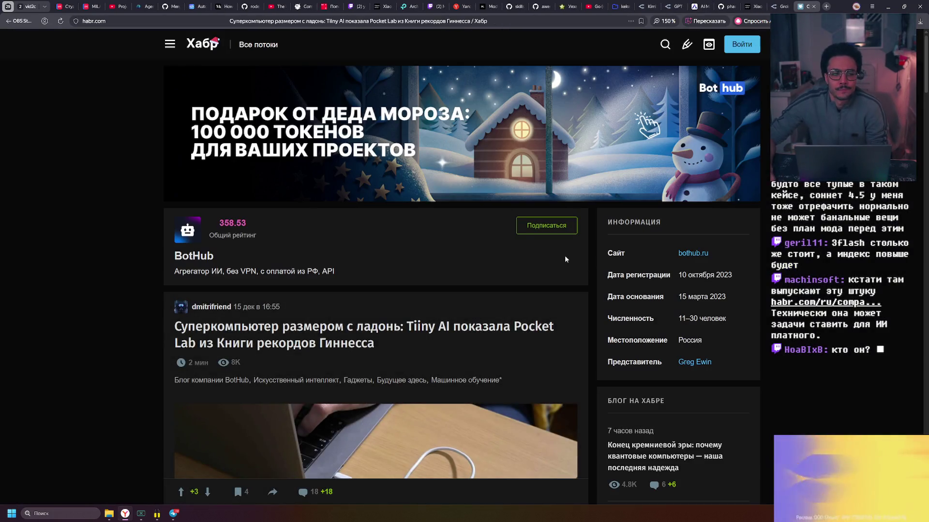
Read the Tiiny AI Pocket Lab article, then move via the Xiaomi MiMo docs to the rdza README.
scroll(422, 234, down, 4)
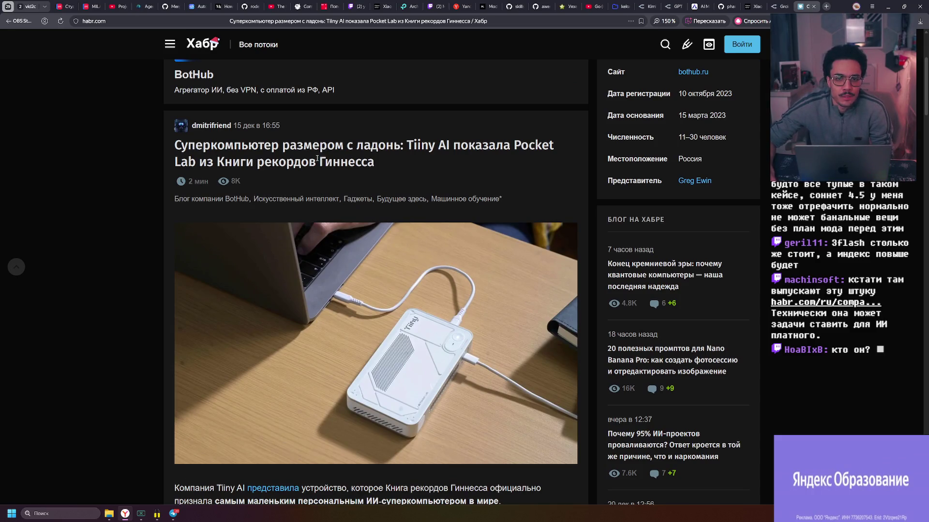
scroll(317, 159, down, 8)
scroll(312, 157, down, 8)
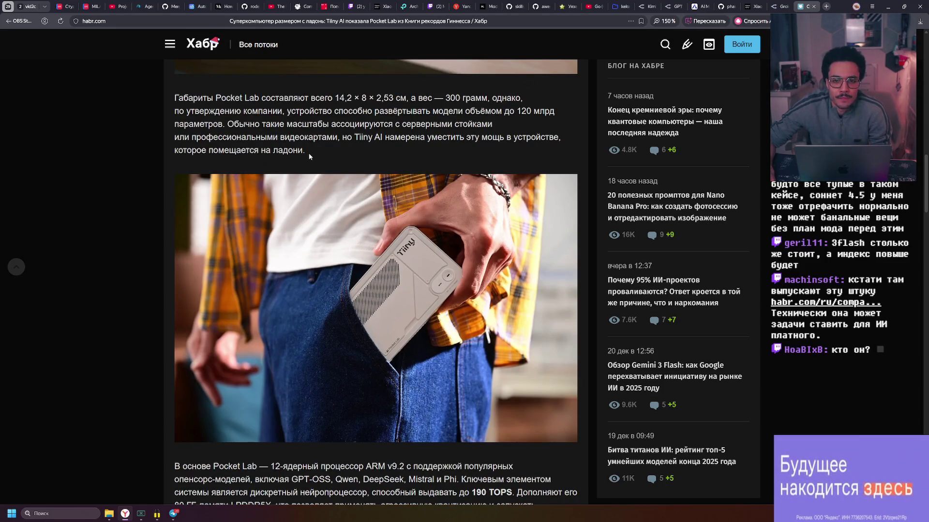
scroll(319, 151, down, 8)
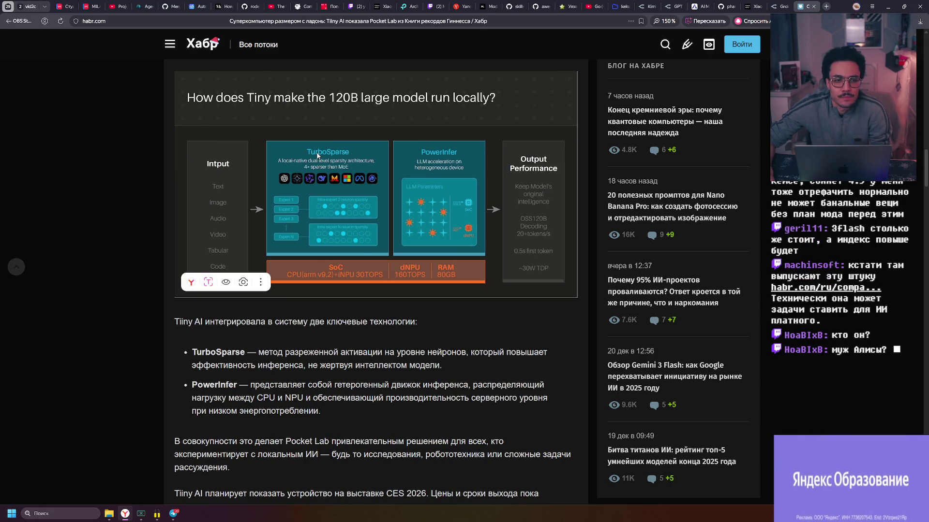
scroll(316, 155, down, 7)
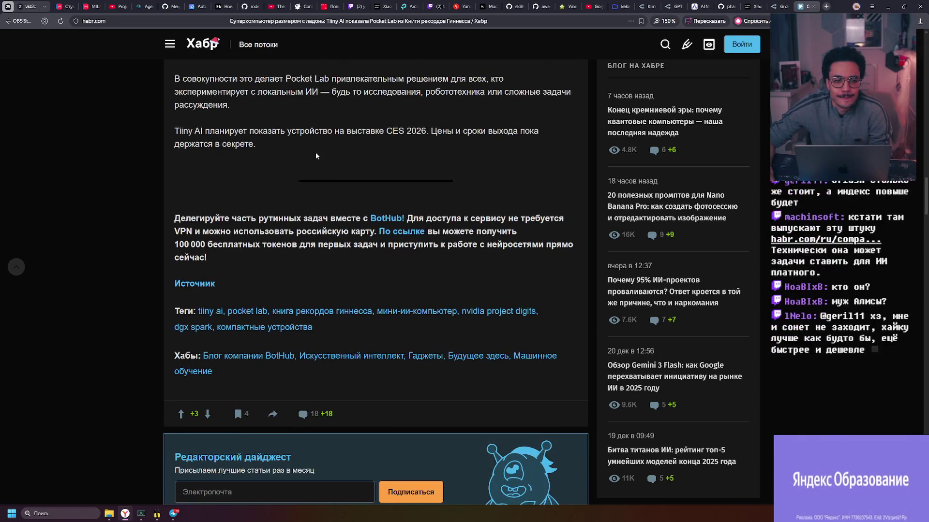
scroll(315, 156, up, 4)
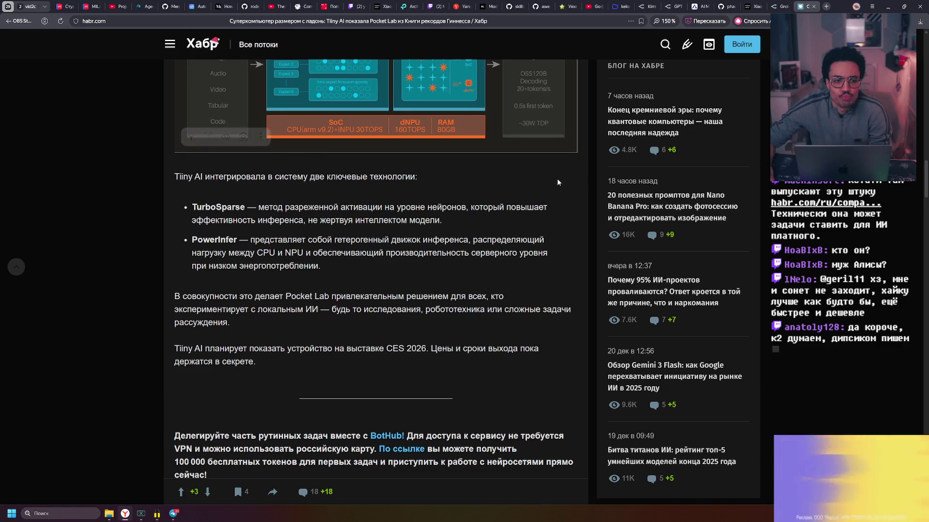
click(756, 5)
click(727, 6)
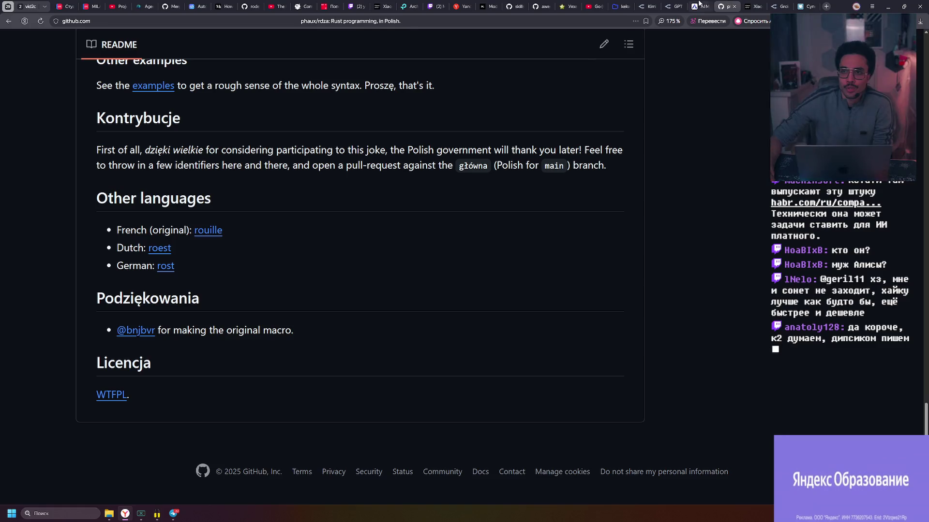
Reopen Artificial Analysis and read Coding Index bar values, led by Gemini 3 Pro at 62.
click(700, 6)
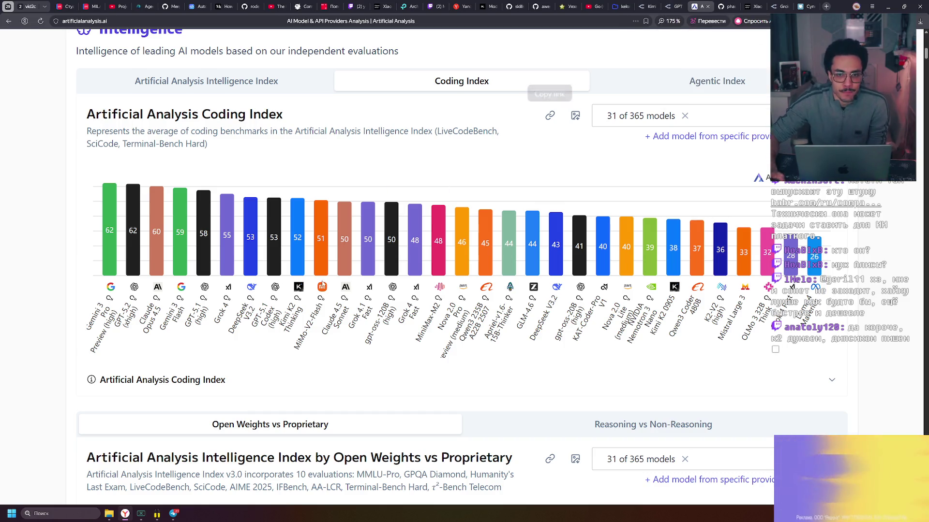
mouse_move(555, 257)
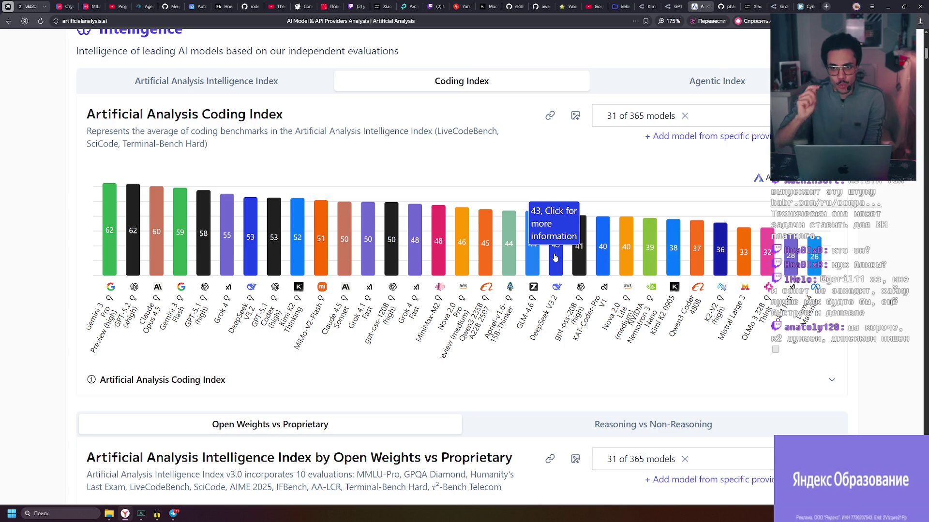
mouse_move(248, 213)
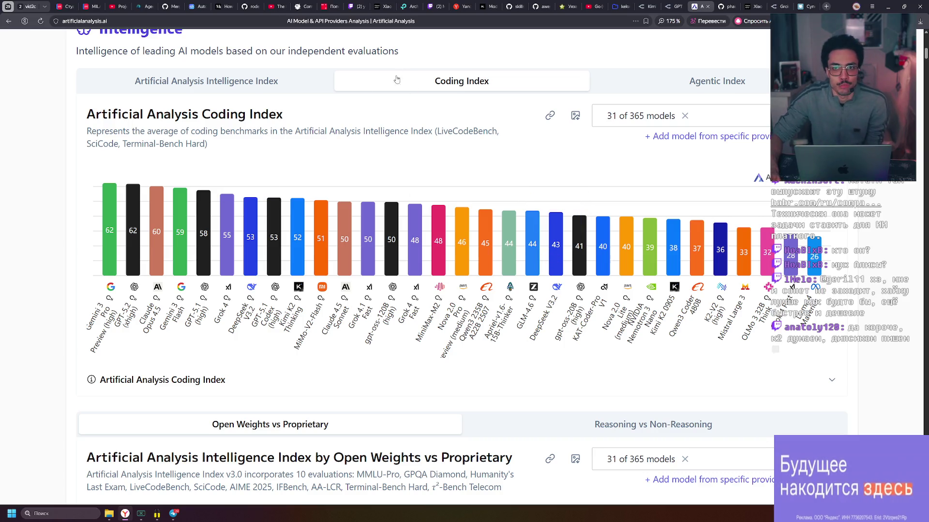
Show the Intelligence Index chart and read its bars, with Gemini 3 Pro and GPT-5.2 at 73.
click(247, 85)
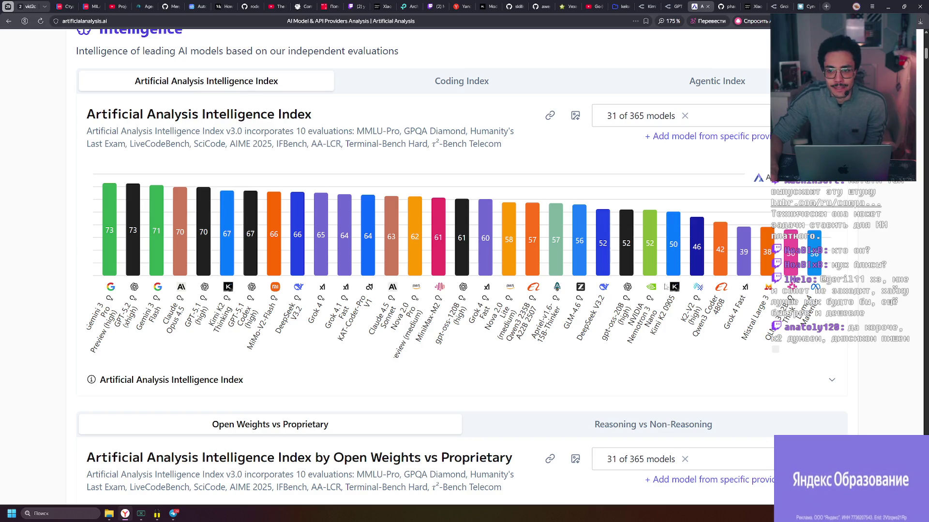
mouse_move(601, 246)
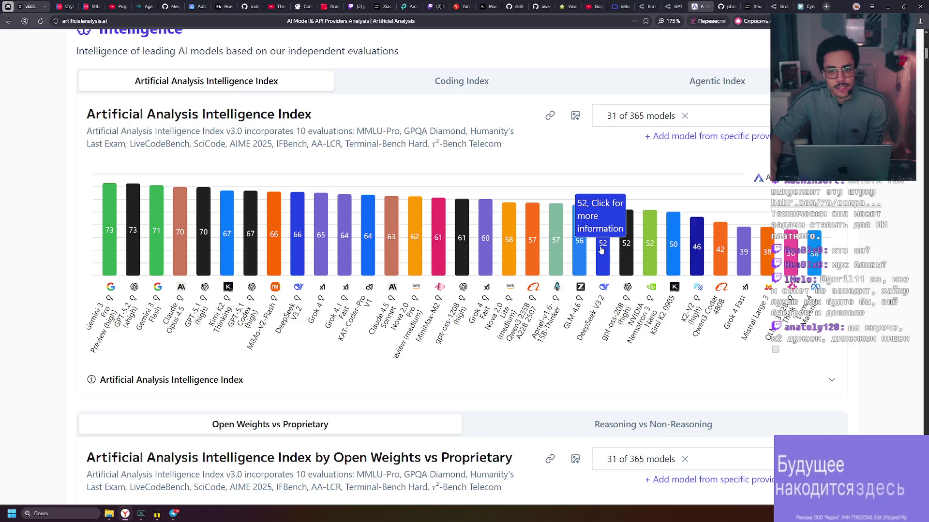
mouse_move(599, 269)
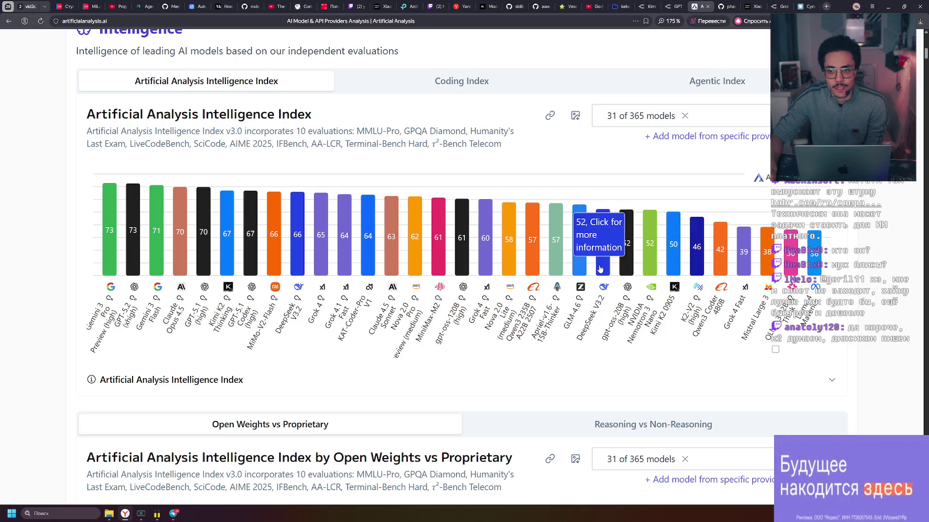
mouse_move(297, 246)
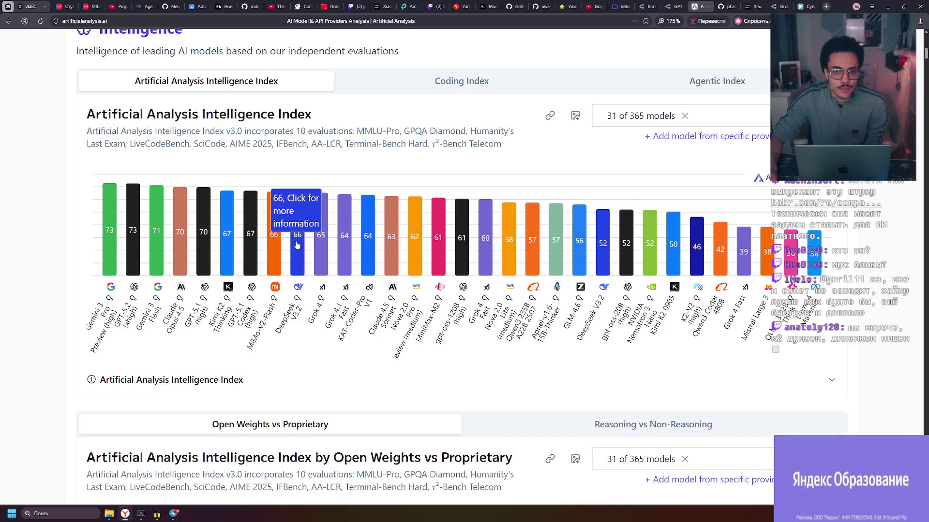
mouse_move(230, 243)
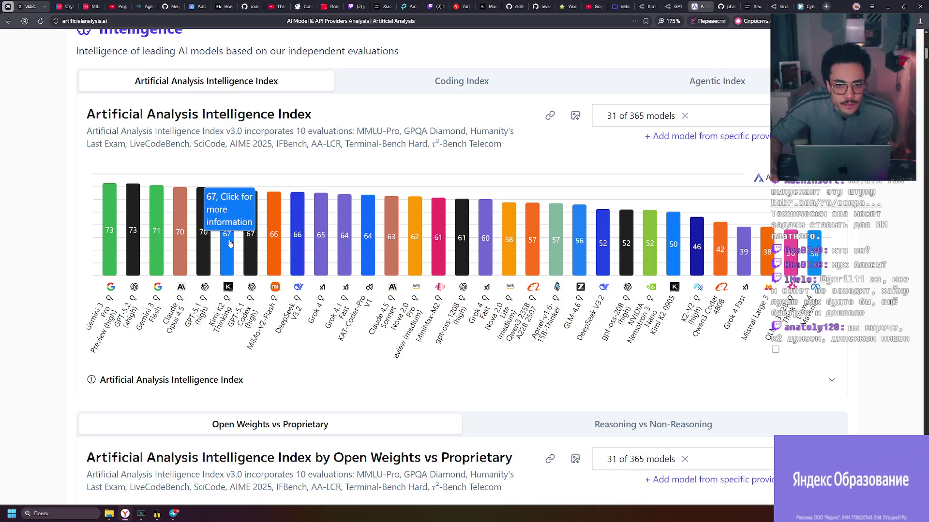